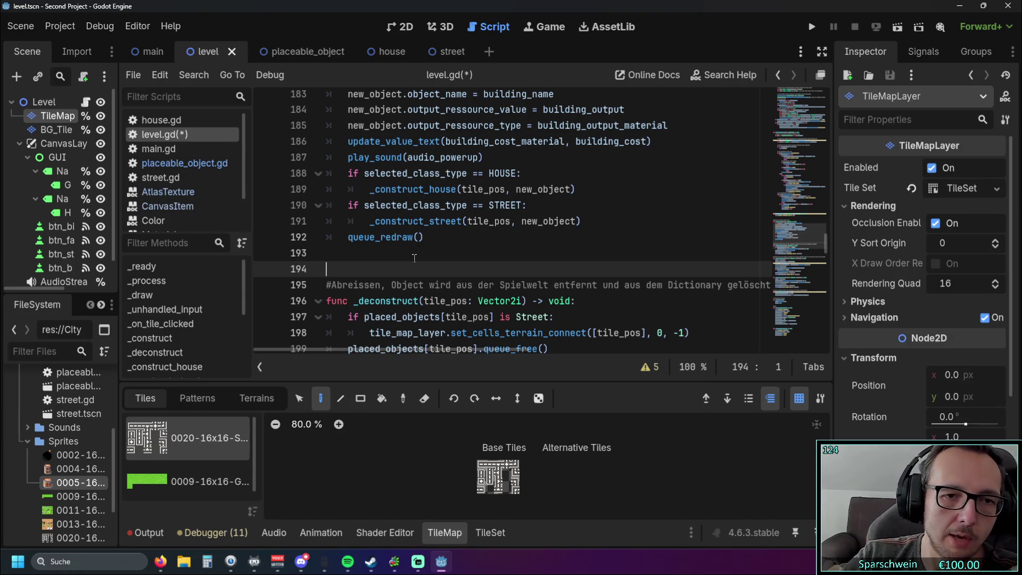
# Add blank lines after the _deconstruct and _construct_house functions.
pyautogui.scroll(-3, 414, 256)
pyautogui.click(387, 254)
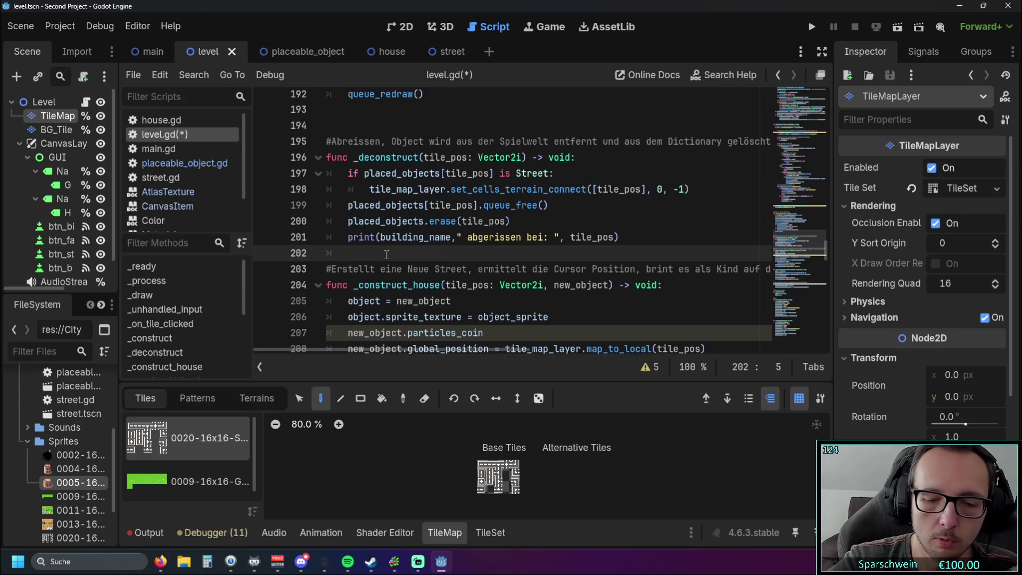
pyautogui.press('Down')
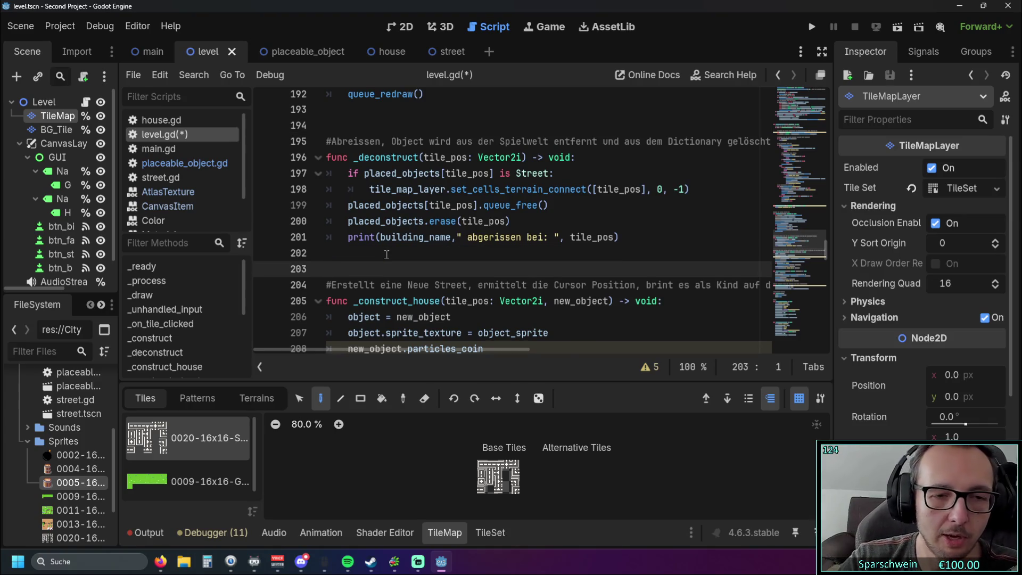
pyautogui.scroll(-5, 387, 254)
pyautogui.click(384, 237)
pyautogui.press('BackSpace')
pyautogui.press('Return')
# Clear the stray indent after _construct_street and add a blank line before update_value_text.
pyautogui.scroll(-2, 383, 239)
pyautogui.scroll(-2, 383, 239)
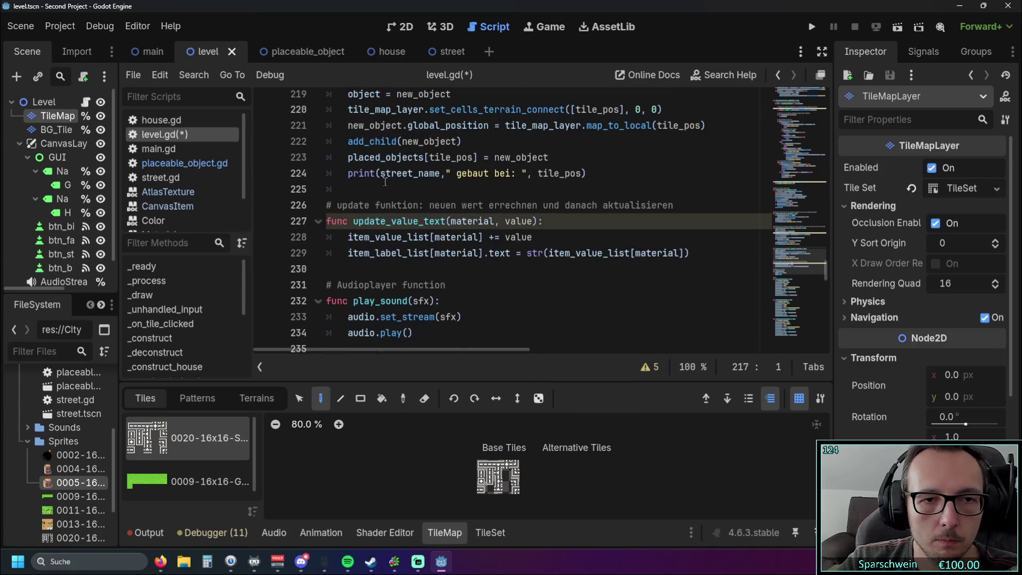
pyautogui.click(378, 191)
pyautogui.press('BackSpace')
pyautogui.press('Return')
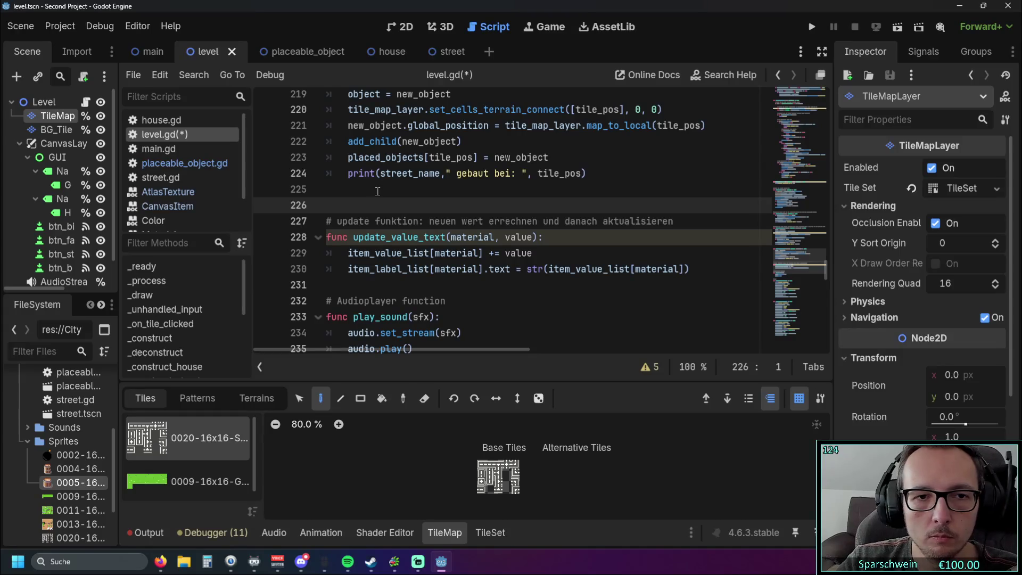
# Add blank lines after update_value_text and play_sound, then move to line 252.
pyautogui.scroll(-1, 378, 192)
pyautogui.click(357, 235)
pyautogui.press('Return')
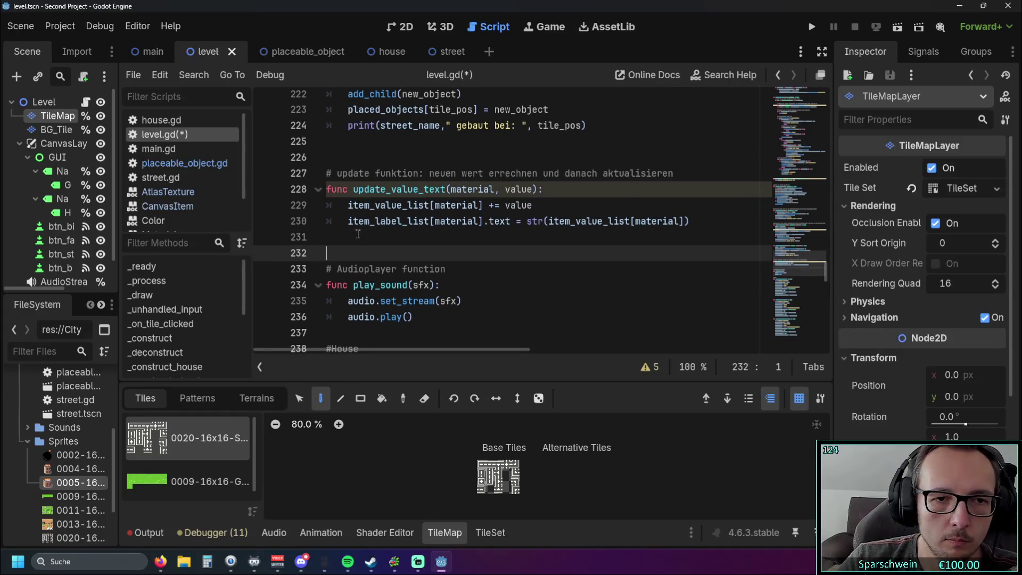
pyautogui.scroll(-2, 356, 236)
pyautogui.click(352, 237)
pyautogui.press('Return')
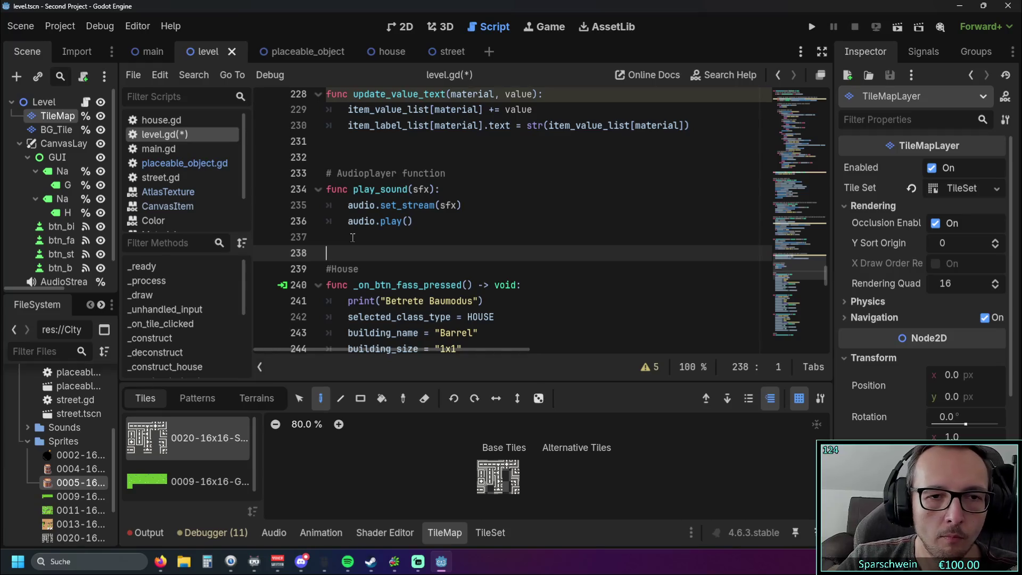
pyautogui.scroll(-5, 351, 234)
pyautogui.click(350, 231)
pyautogui.scroll(-4, 351, 234)
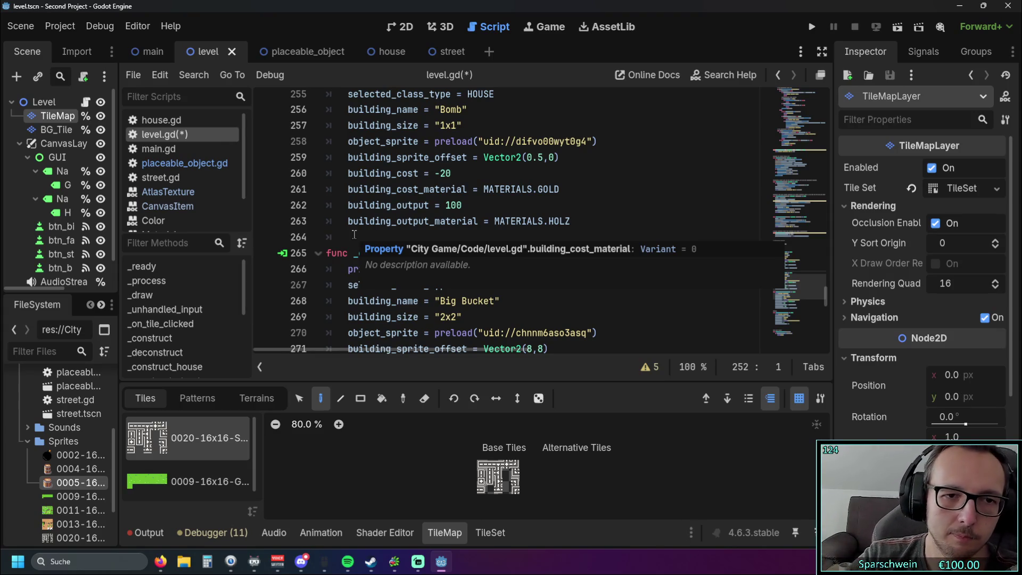
# Insert a blank line above _on_btn_big_bucket_pressed so it begins at line 266.
pyautogui.click(354, 235)
pyautogui.press('Return')
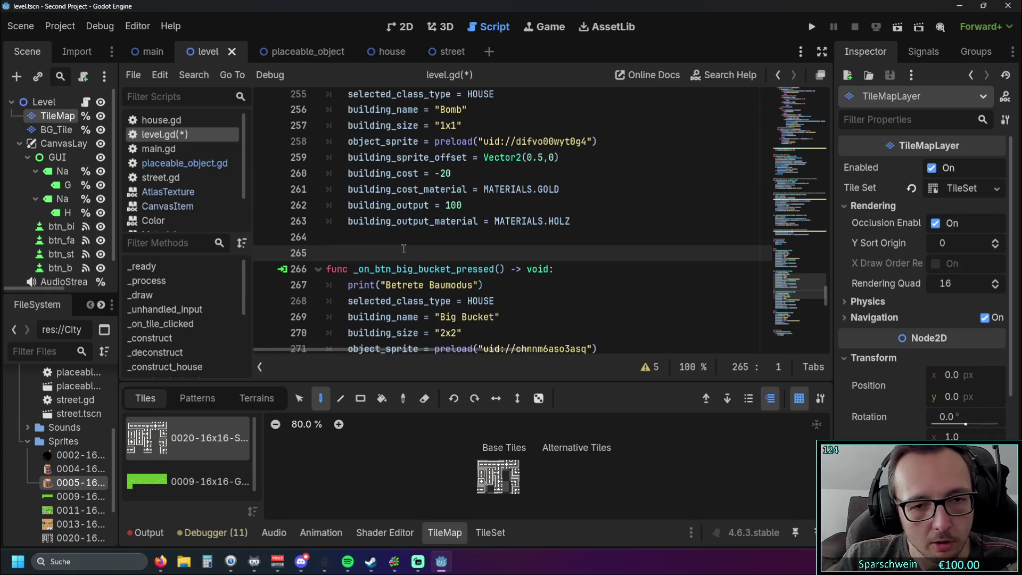
pyautogui.scroll(-3, 404, 248)
# Add a blank line before the Street section and delete the extra empty line before the 1x1 check.
pyautogui.click(373, 299)
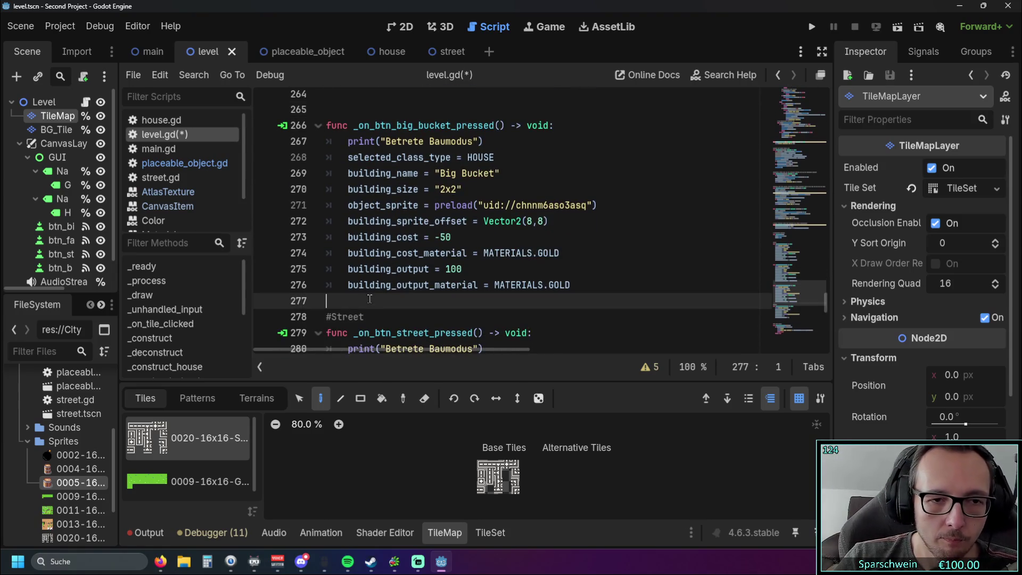
pyautogui.press('Return')
pyautogui.scroll(-4, 362, 306)
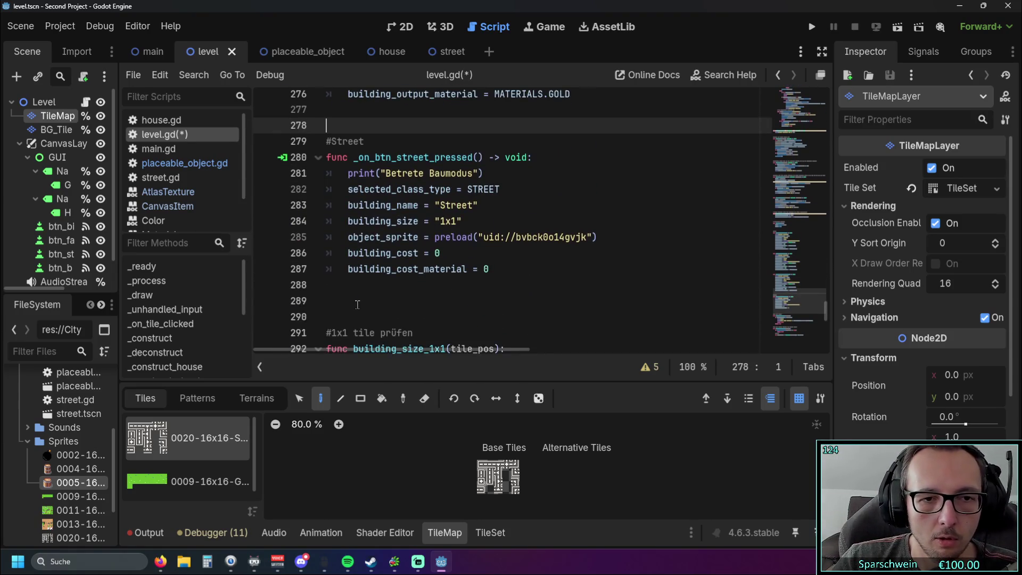
pyautogui.click(346, 314)
pyautogui.press('BackSpace')
pyautogui.scroll(-4, 351, 276)
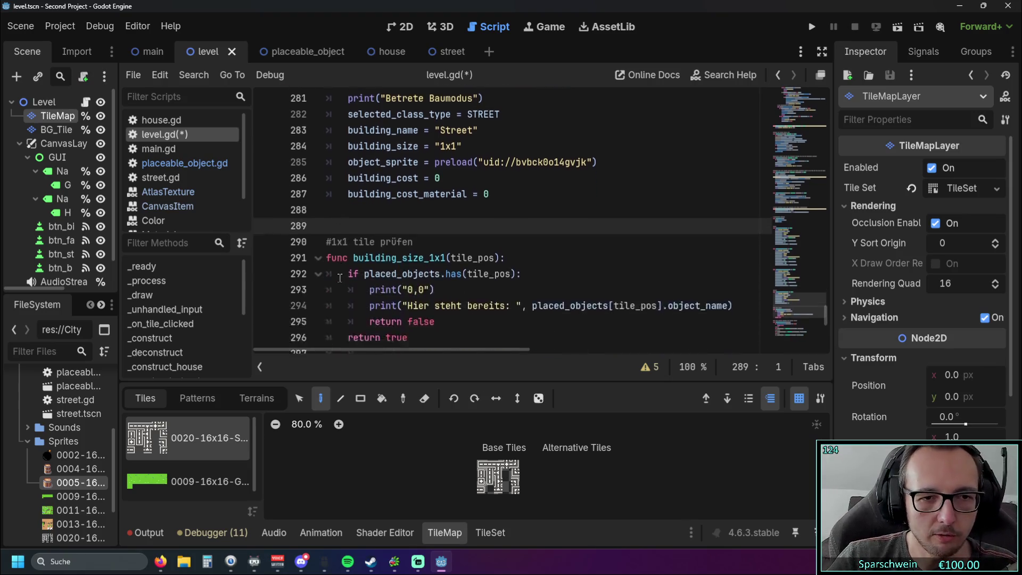
# Fix the indentation and add a clean blank line after building_size_1x1.
pyautogui.click(362, 244)
pyautogui.press('BackSpace')
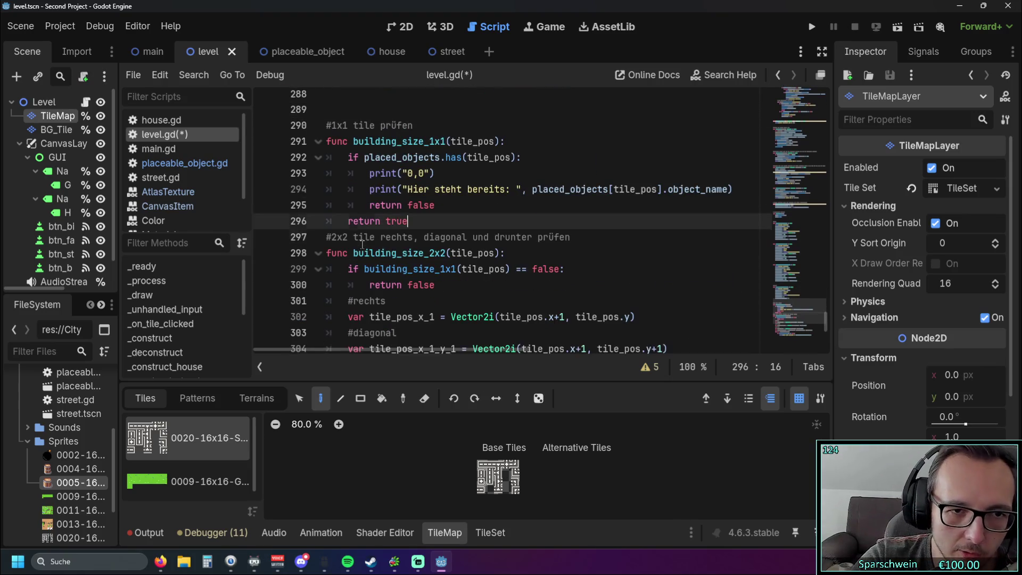
pyautogui.press('Return')
pyautogui.press('BackSpace')
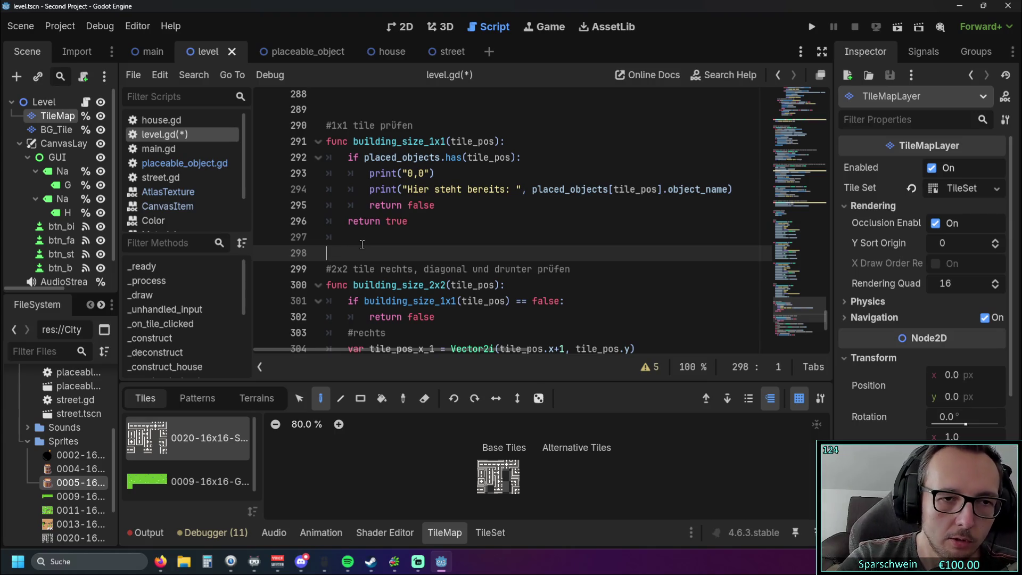
pyautogui.click(362, 244)
pyautogui.press('BackSpace')
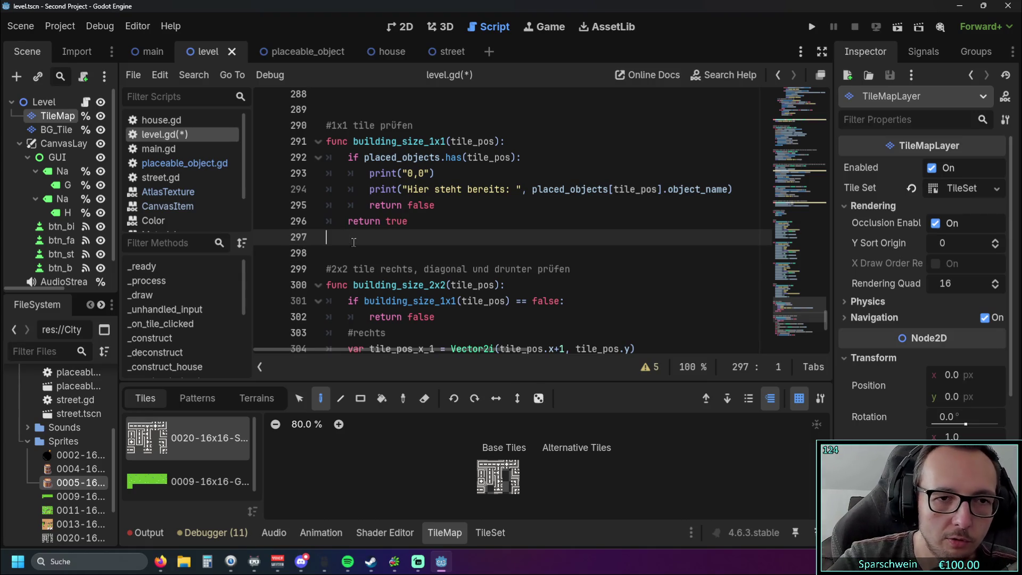
# Separate building_size_2x2 from construct_building_2x2 with an unindented blank line.
pyautogui.scroll(-1, 352, 243)
pyautogui.scroll(-5, 352, 242)
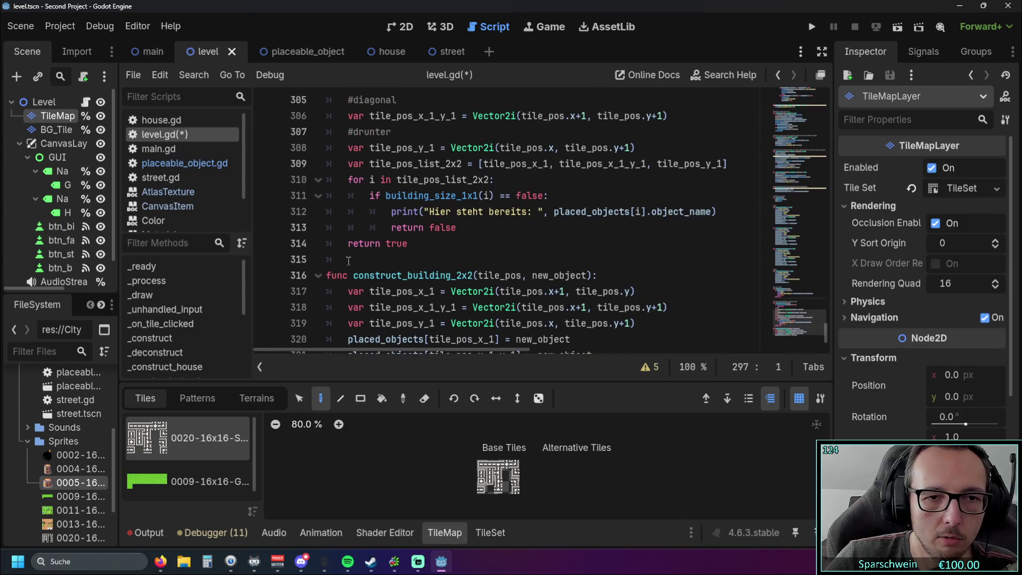
pyautogui.click(349, 259)
pyautogui.press('BackSpace')
pyautogui.press('Return')
pyautogui.scroll(-1, 367, 256)
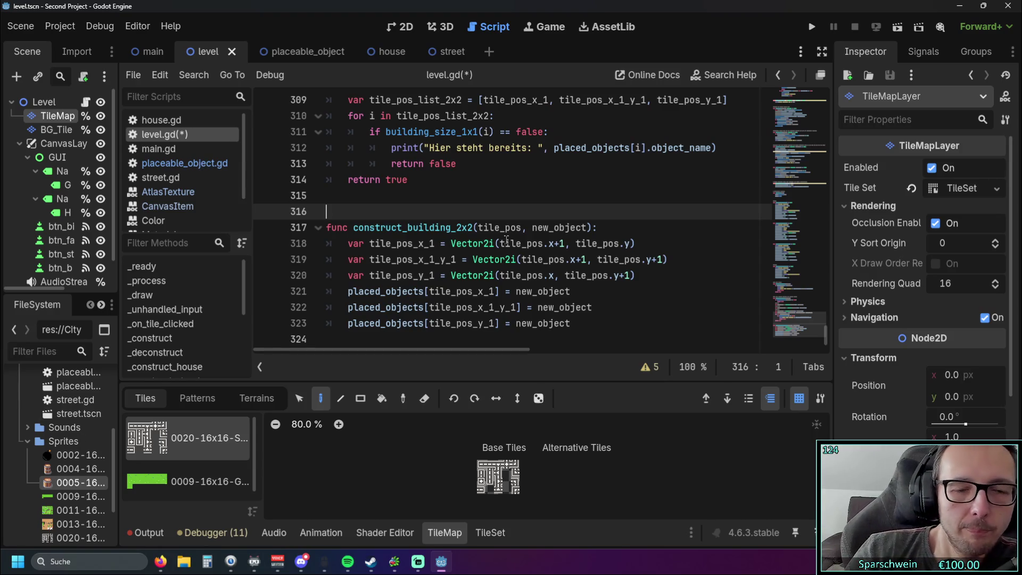
# Scroll level.gd to line 316, showing the 2x2 tile check and construct_building_2x2.
pyautogui.scroll(12, 489, 216)
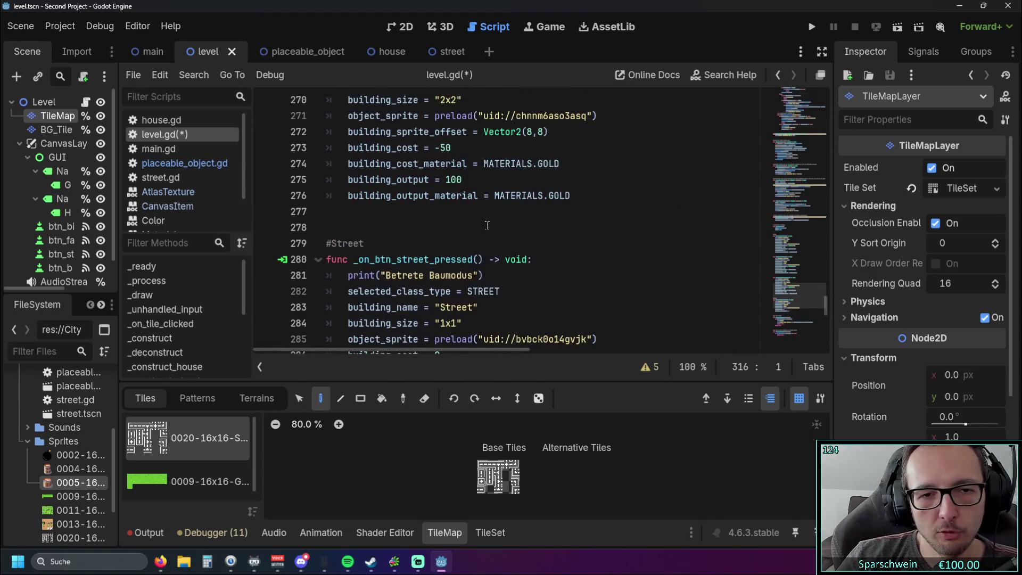
# Scroll to the Big Bucket handler and mark its 2x2 building size line.
pyautogui.scroll(3, 489, 229)
pyautogui.moveTo(655, 292); pyautogui.dragTo(655, 99)
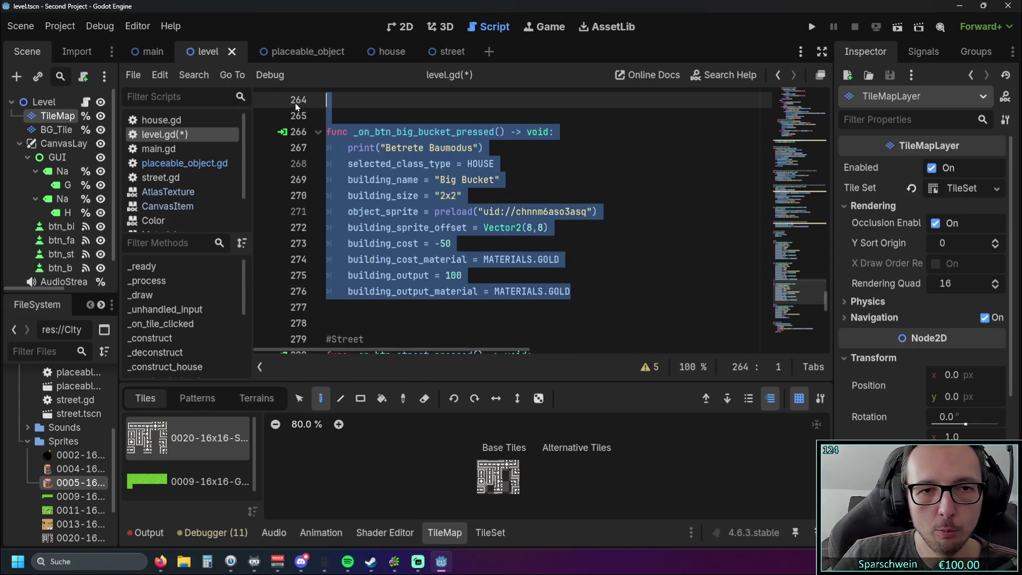
pyautogui.click(655, 195)
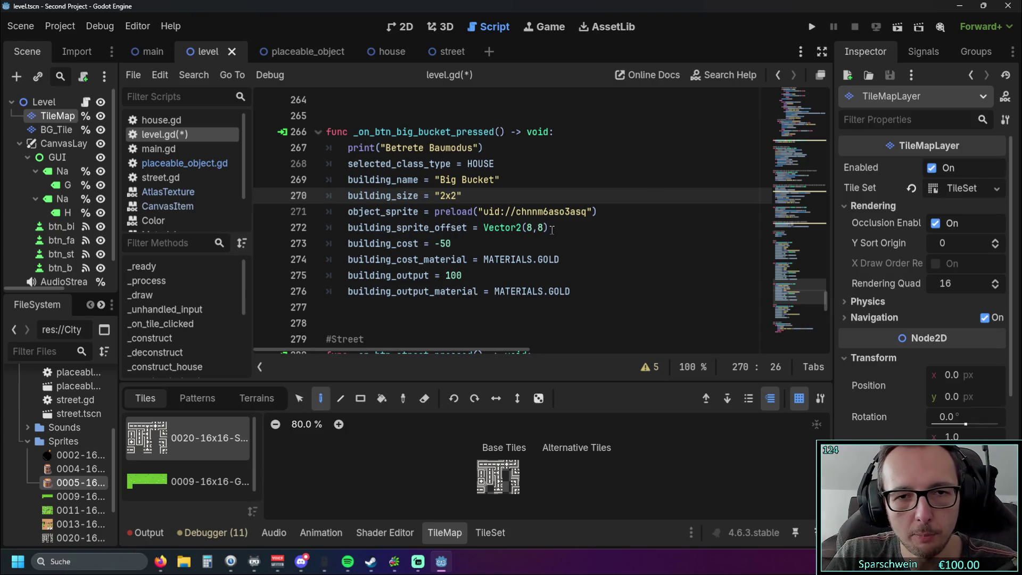
# Find the Bomb handler's building cost line, then save and launch a test run with F5.
pyautogui.moveTo(550, 228); pyautogui.dragTo(469, 228)
pyautogui.scroll(4, 470, 239)
pyautogui.scroll(1, 470, 239)
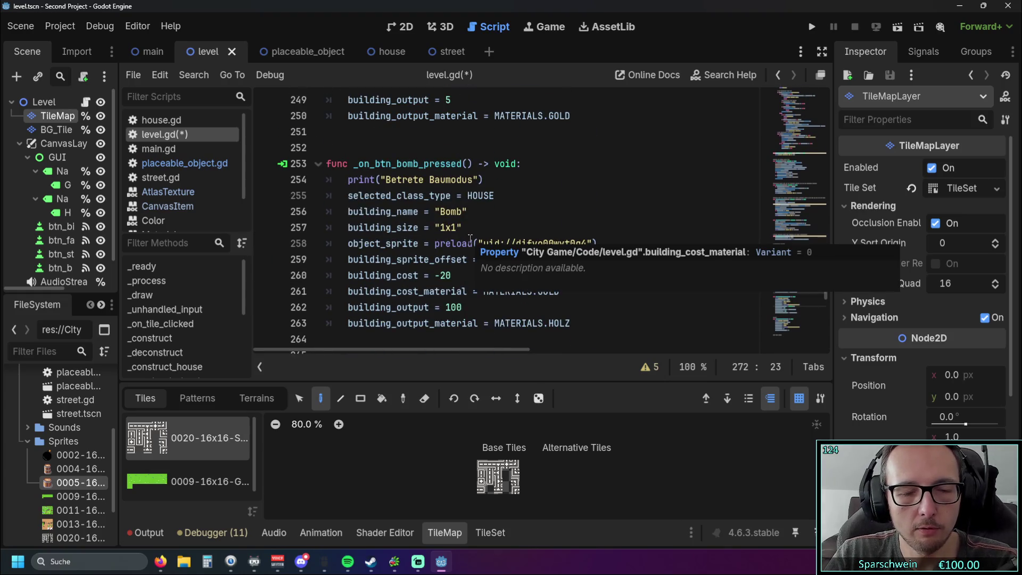
pyautogui.scroll(3, 470, 239)
pyautogui.scroll(1, 485, 221)
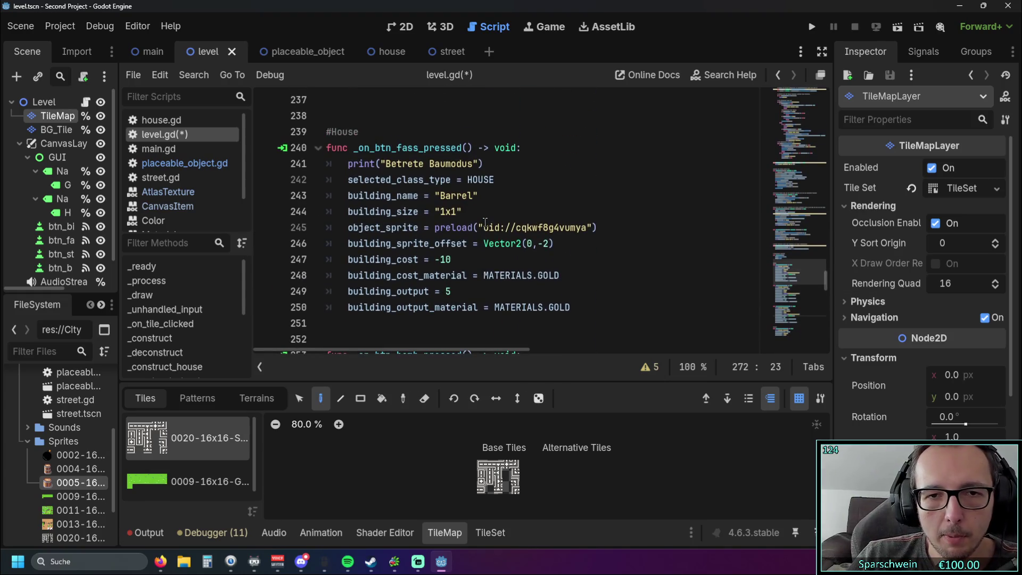
pyautogui.scroll(-1, 538, 181)
pyautogui.scroll(-2, 539, 182)
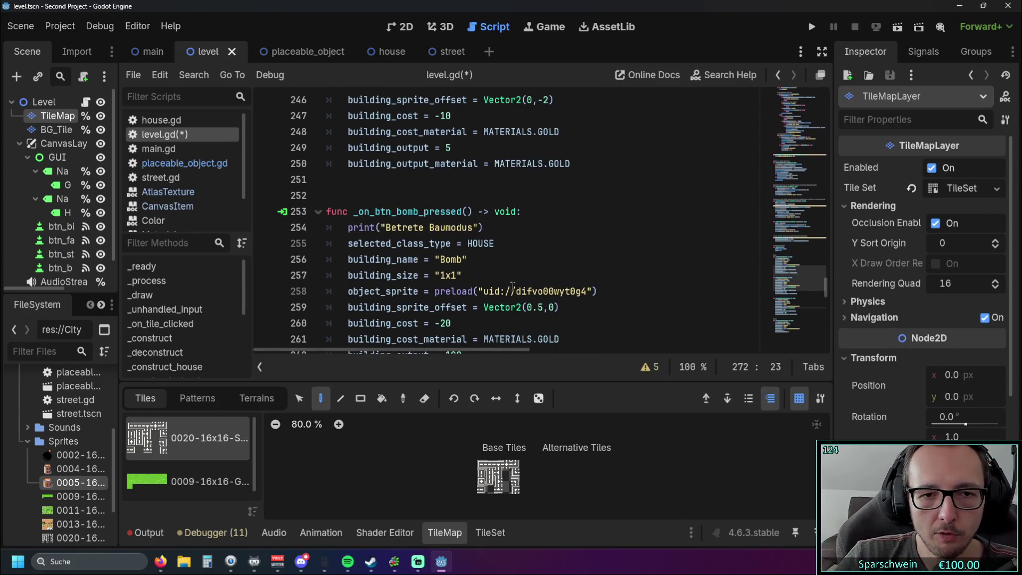
pyautogui.scroll(-1, 512, 286)
pyautogui.click(517, 272)
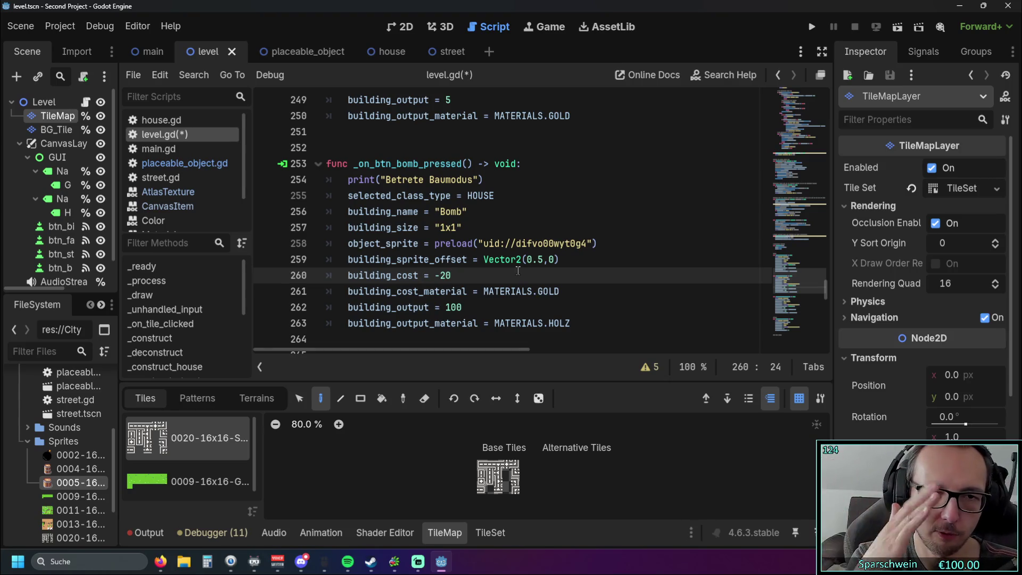
pyautogui.scroll(-4, 517, 271)
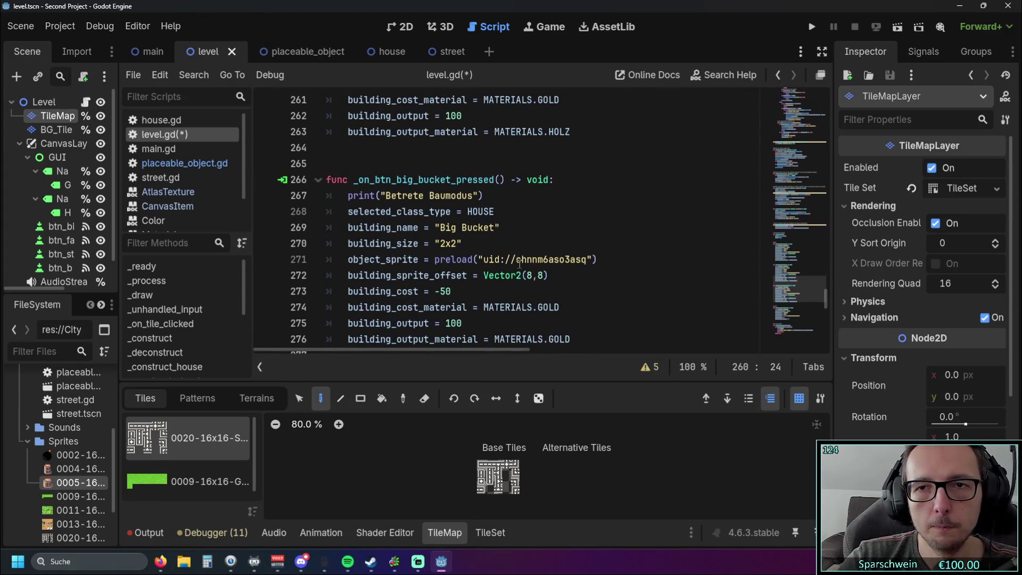
pyautogui.press('F5')
# Build a bomb on the grass, try placing a barrel, then close the game window.
pyautogui.click(514, 384)
pyautogui.click(509, 273)
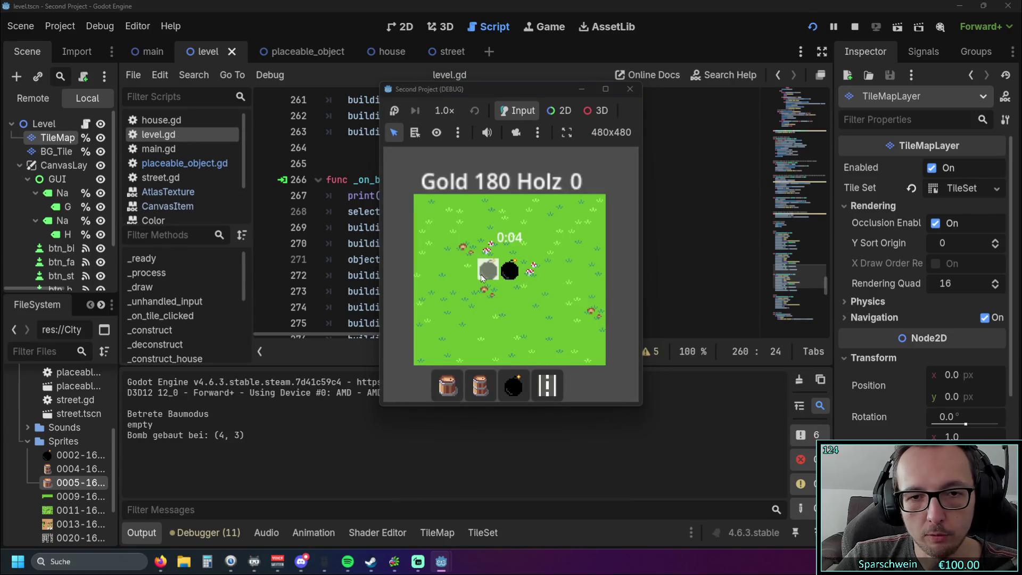
pyautogui.click(484, 394)
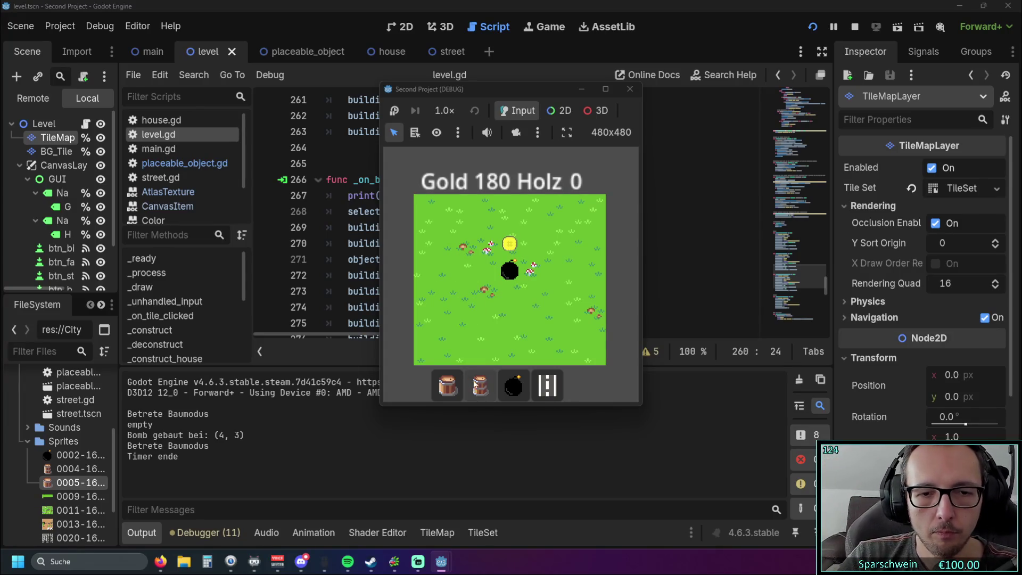
pyautogui.click(457, 390)
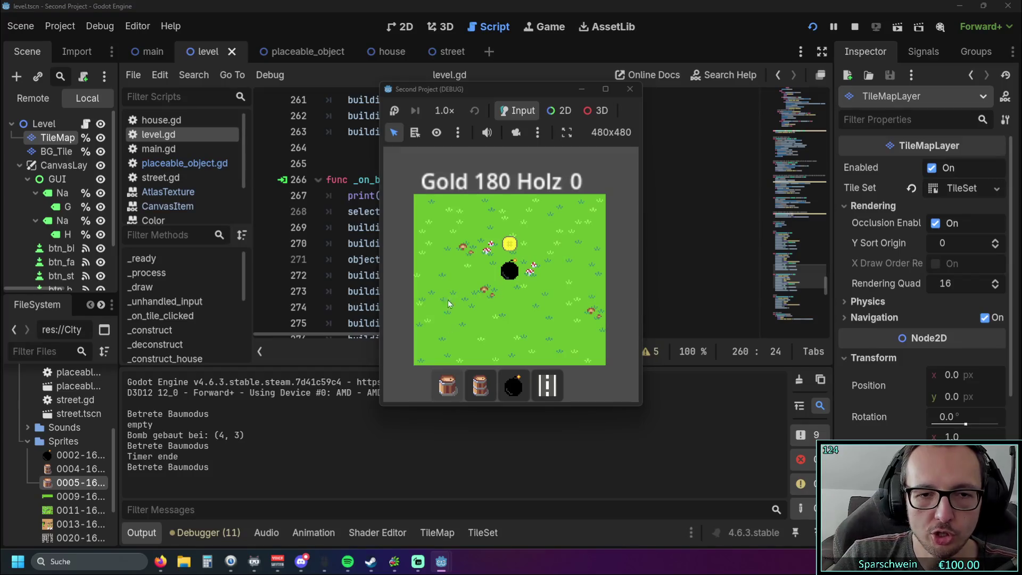
pyautogui.click(448, 279)
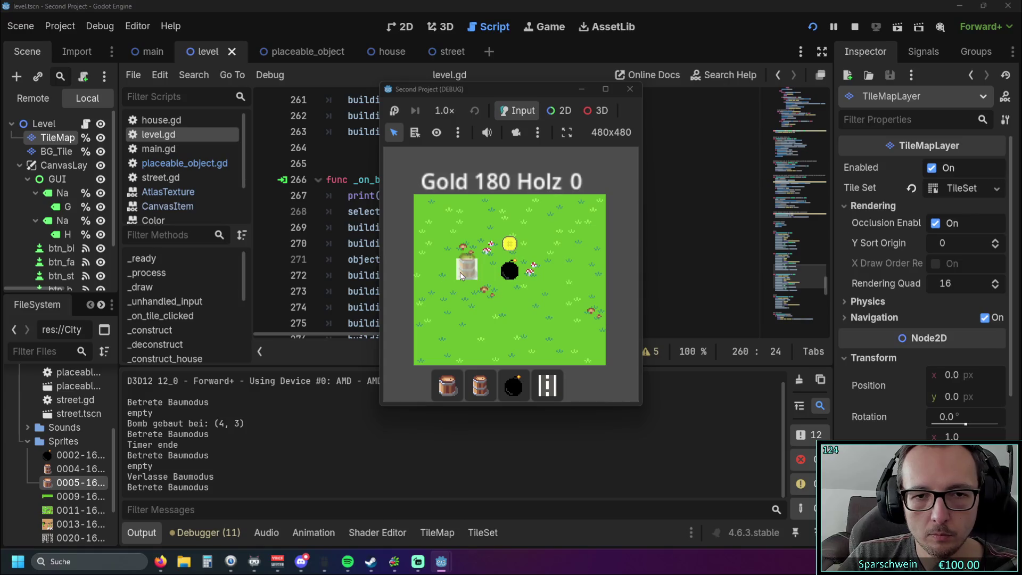
pyautogui.click(630, 90)
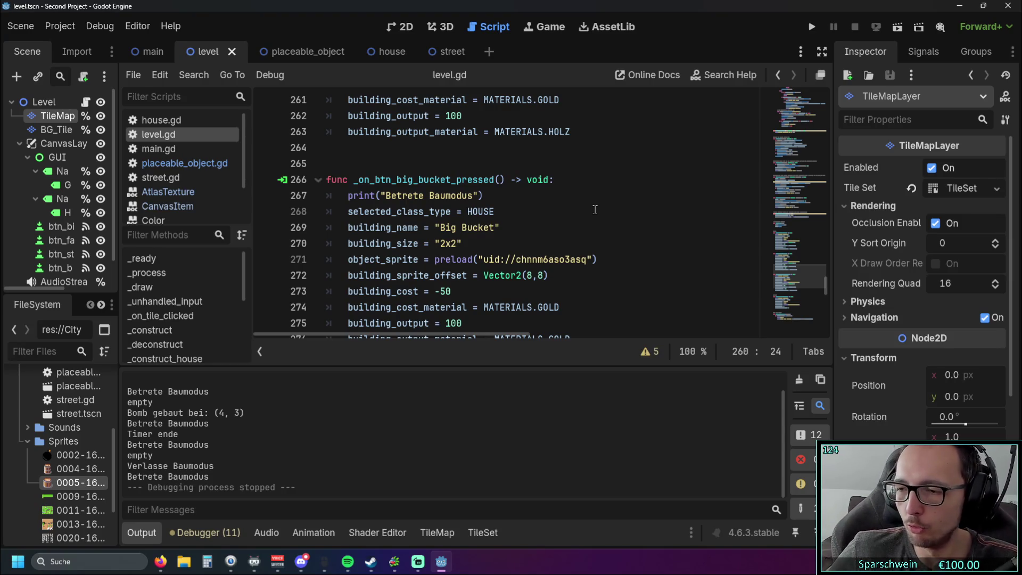
pyautogui.hotkey('alt', 'Tab')
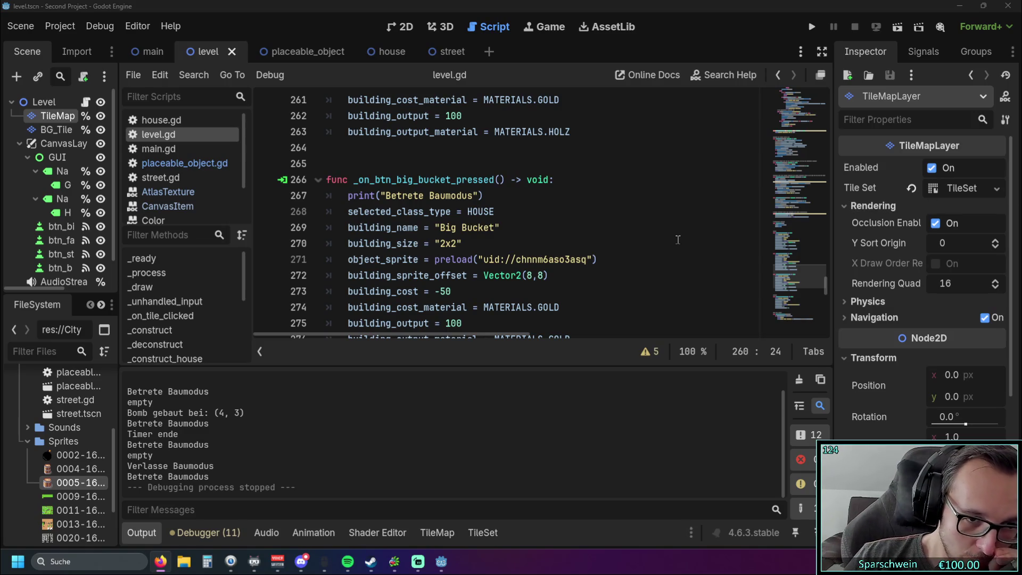
pyautogui.scroll(-15, 558, 229)
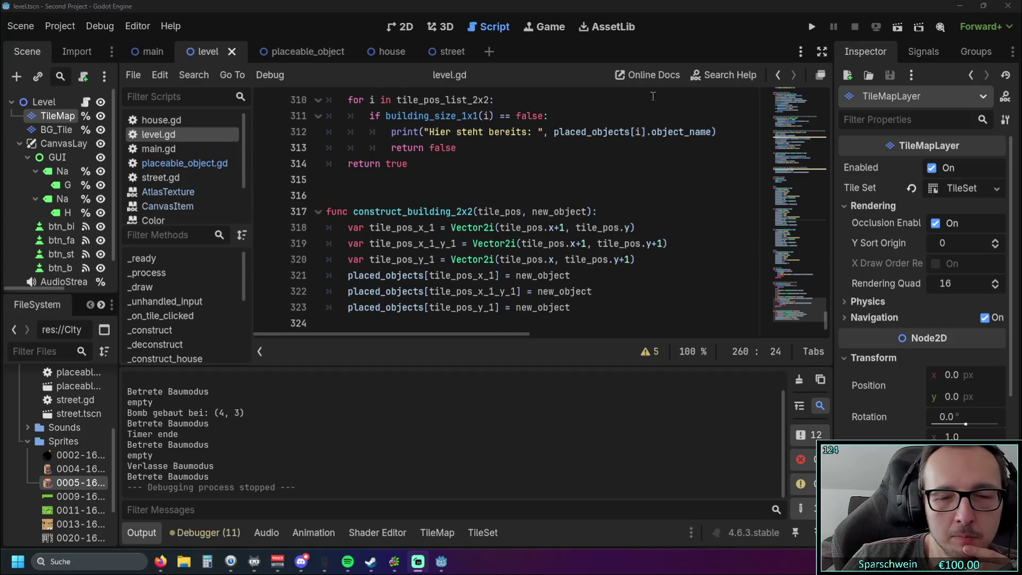
# Launch a new test run of the game.
pyautogui.click(810, 28)
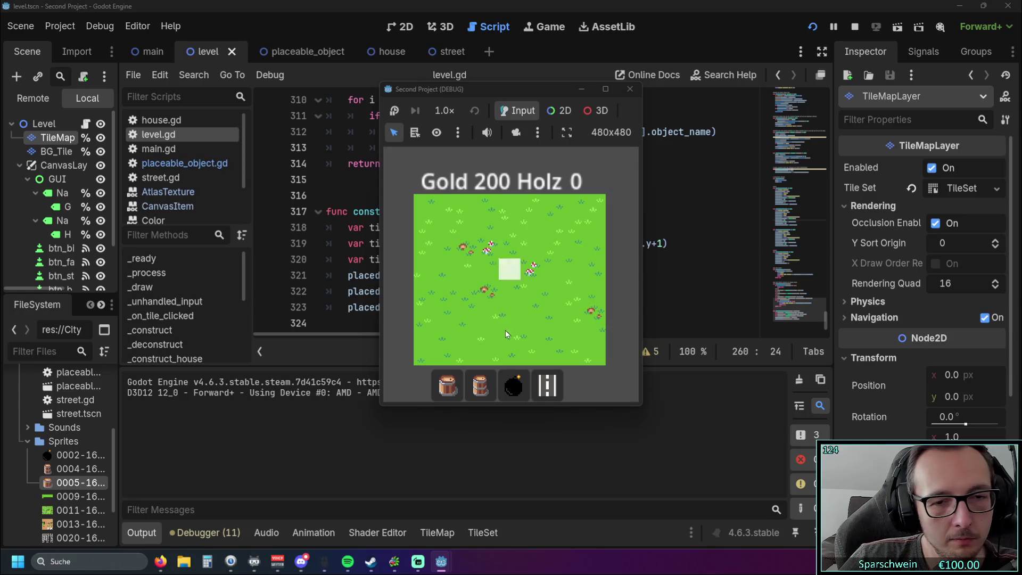
# Place a barrel on the grass, then a bucket at tile (2,3).
pyautogui.click(480, 384)
pyautogui.click(509, 274)
pyautogui.rightClick(490, 285)
pyautogui.click(447, 384)
pyautogui.click(477, 280)
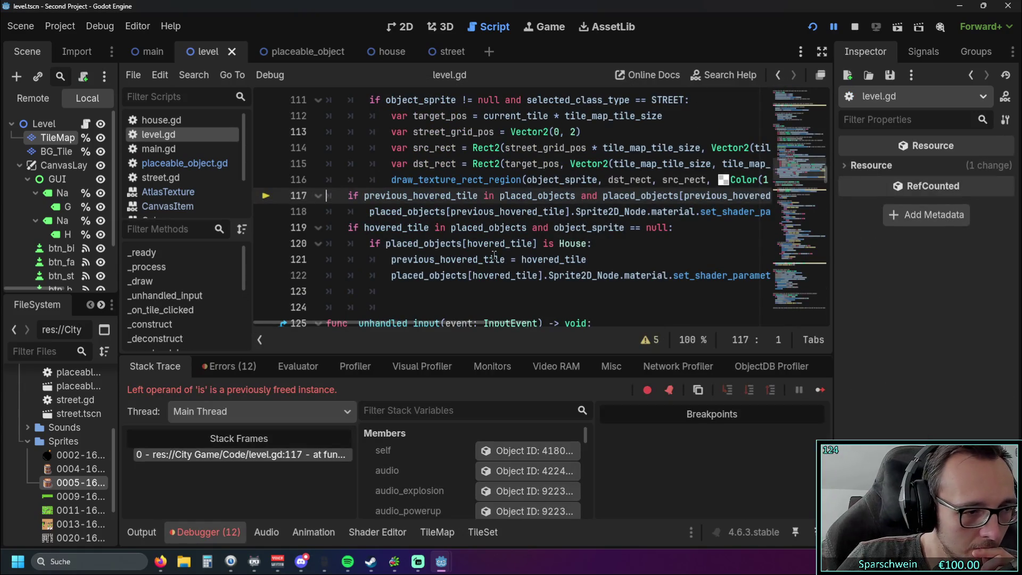
# Scroll through level.gd after the line 117 error and select lines 315–323.
pyautogui.moveTo(497, 254)
pyautogui.scroll(14, 495, 255)
pyautogui.scroll(-4, 494, 254)
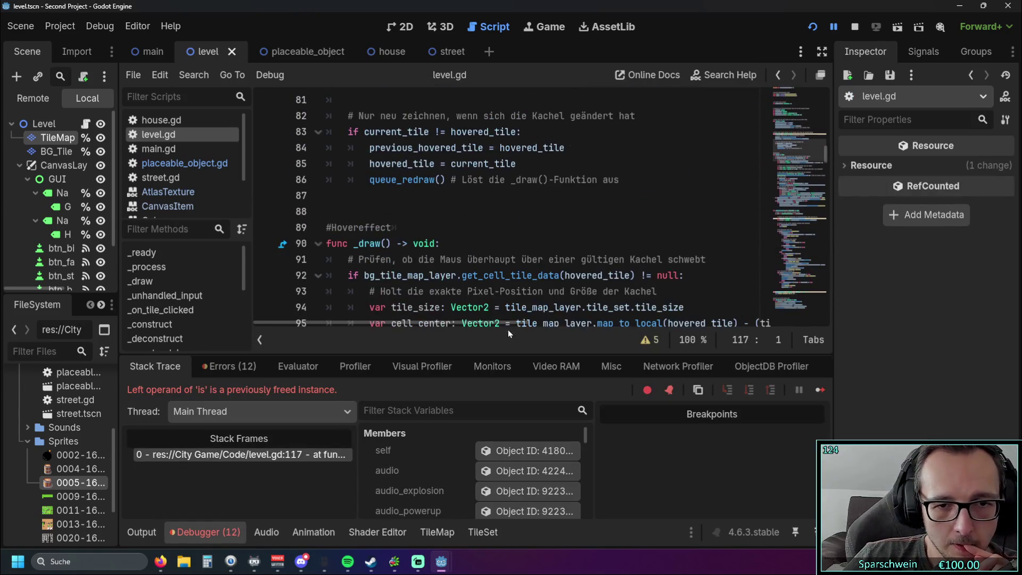
pyautogui.moveTo(486, 354)
pyautogui.mouseDown()
pyautogui.moveTo(485, 290)
pyautogui.moveTo(486, 354)
pyautogui.mouseUp()
pyautogui.scroll(-15, 510, 269)
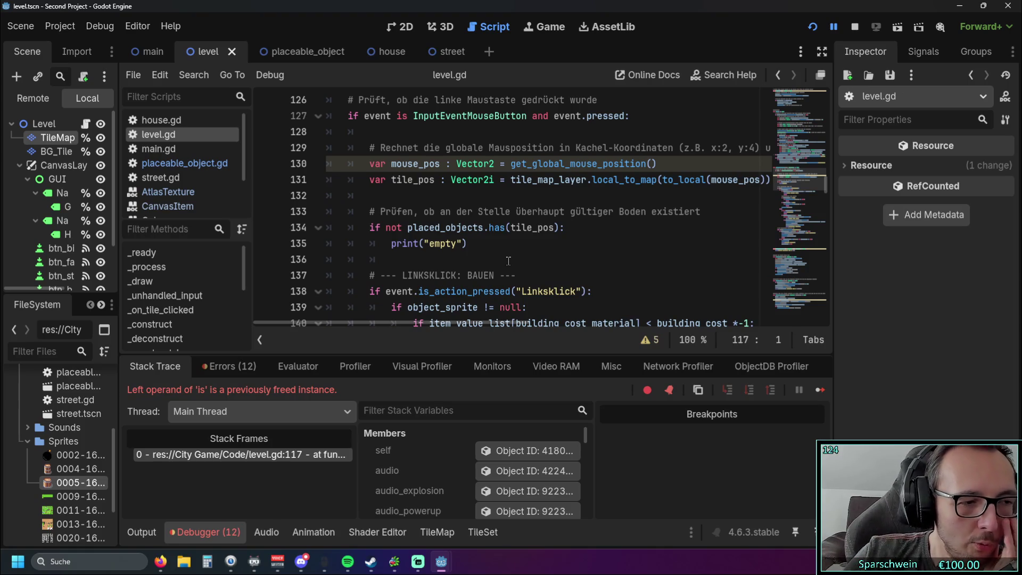
pyautogui.scroll(-20, 508, 260)
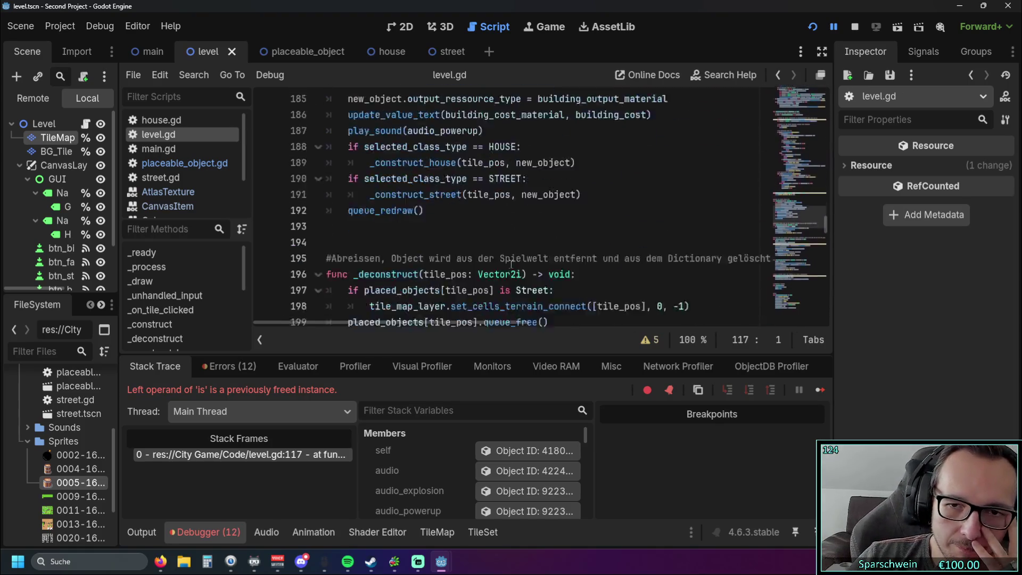
pyautogui.scroll(-20, 531, 259)
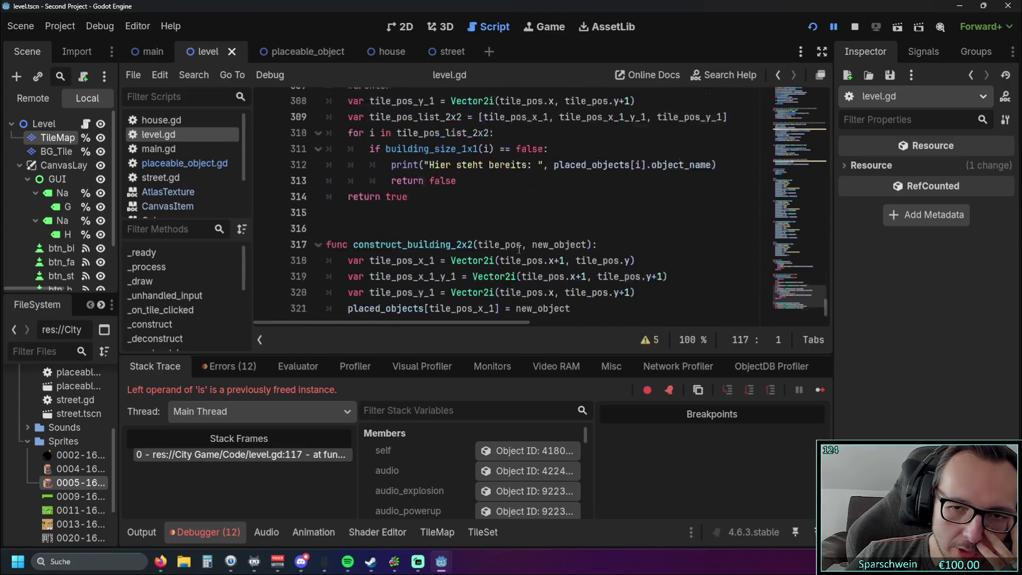
pyautogui.scroll(3, 505, 250)
pyautogui.scroll(-3, 505, 250)
pyautogui.moveTo(503, 250)
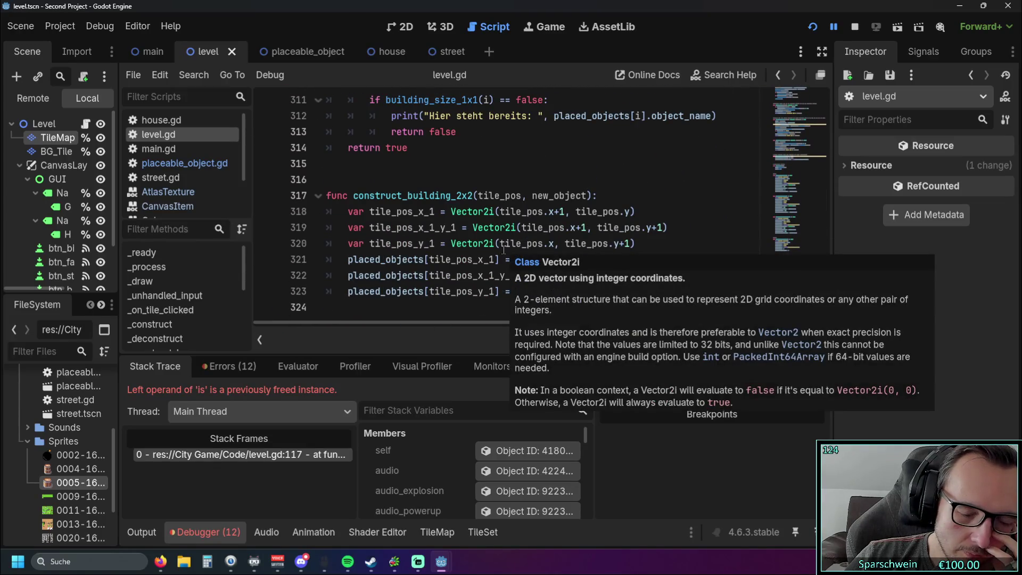
pyautogui.moveTo(591, 291); pyautogui.dragTo(470, 168)
pyautogui.click(470, 168)
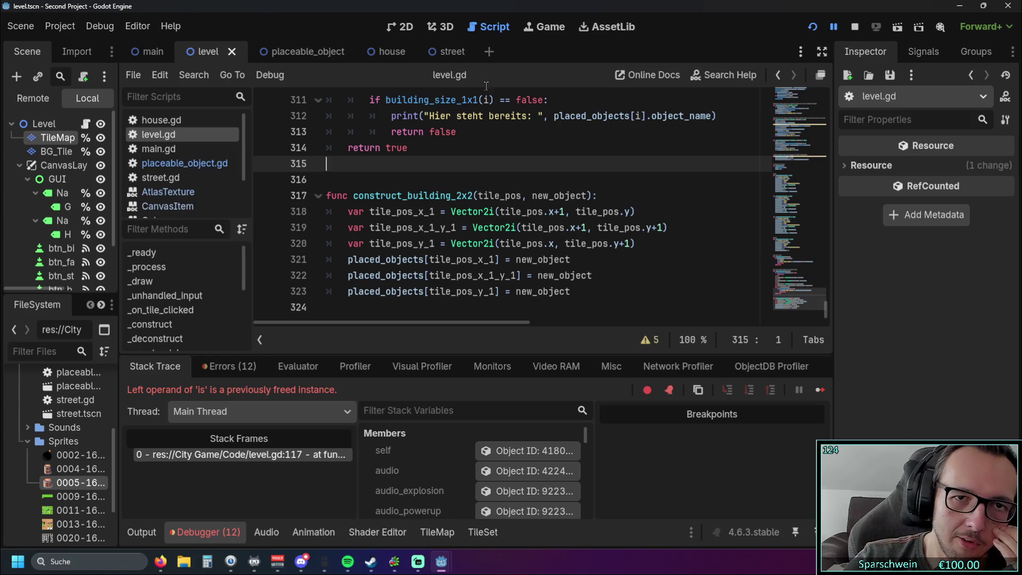
# Add an empty scene tab and close it, returning to the street.tscn scene.
pyautogui.click(487, 52)
pyautogui.click(528, 52)
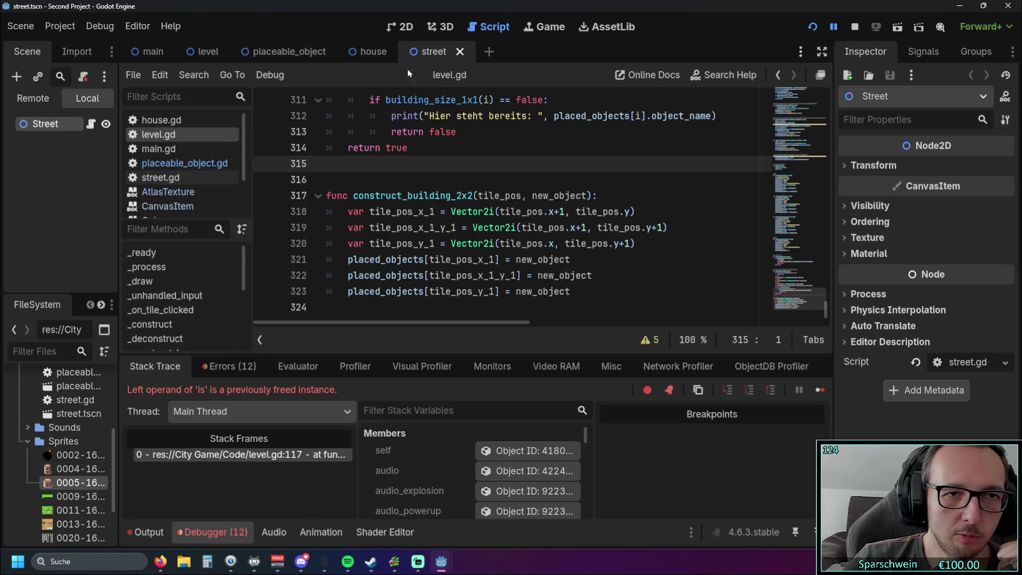
# Review placeable_object.gd's object_name and output resource value and type variables at the top of the script.
pyautogui.click(291, 51)
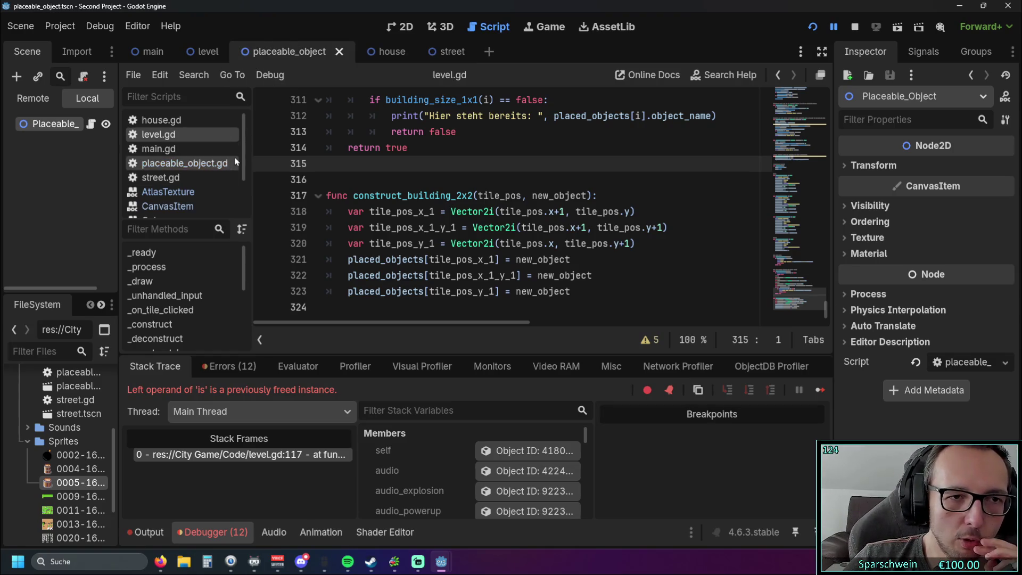
pyautogui.click(182, 164)
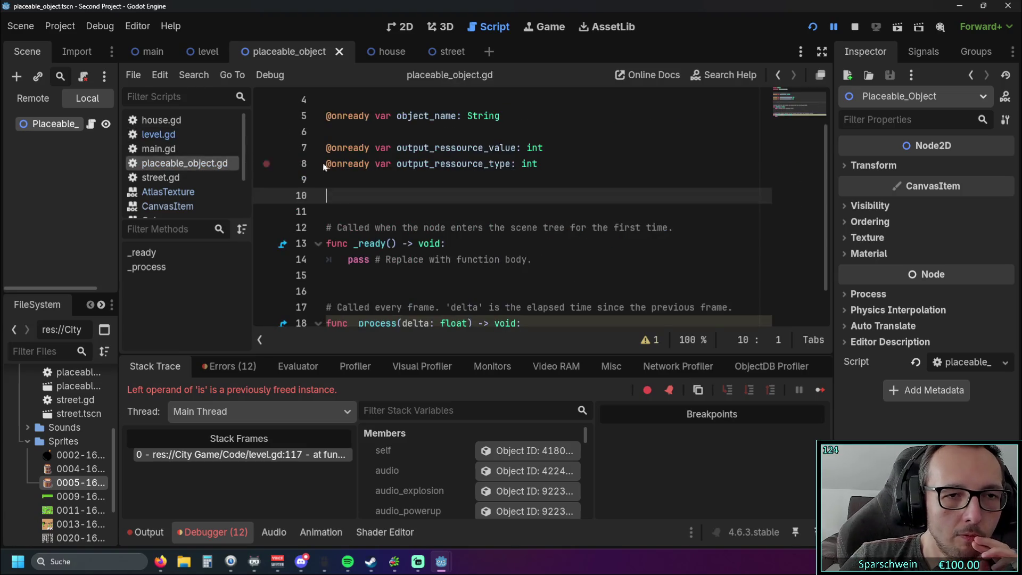
pyautogui.scroll(1, 308, 170)
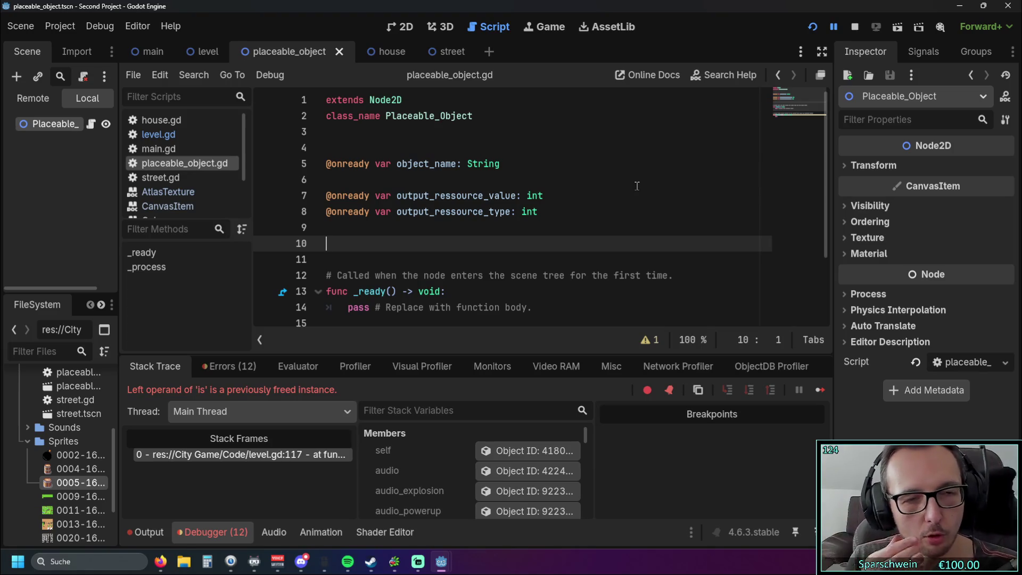
pyautogui.click(208, 51)
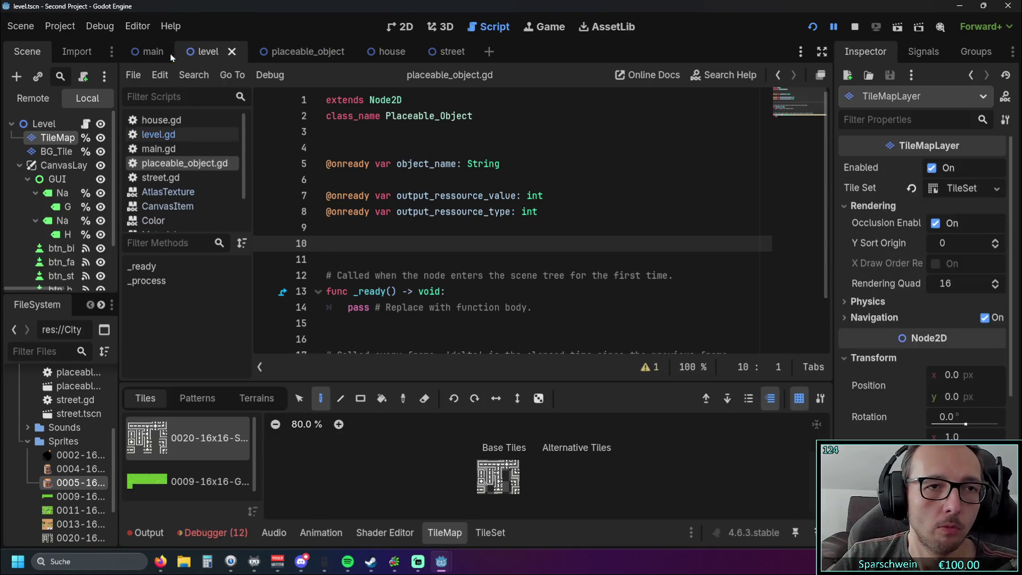
# Open level.gd from the level scene and scroll to the top of the script.
pyautogui.click(153, 51)
pyautogui.click(290, 51)
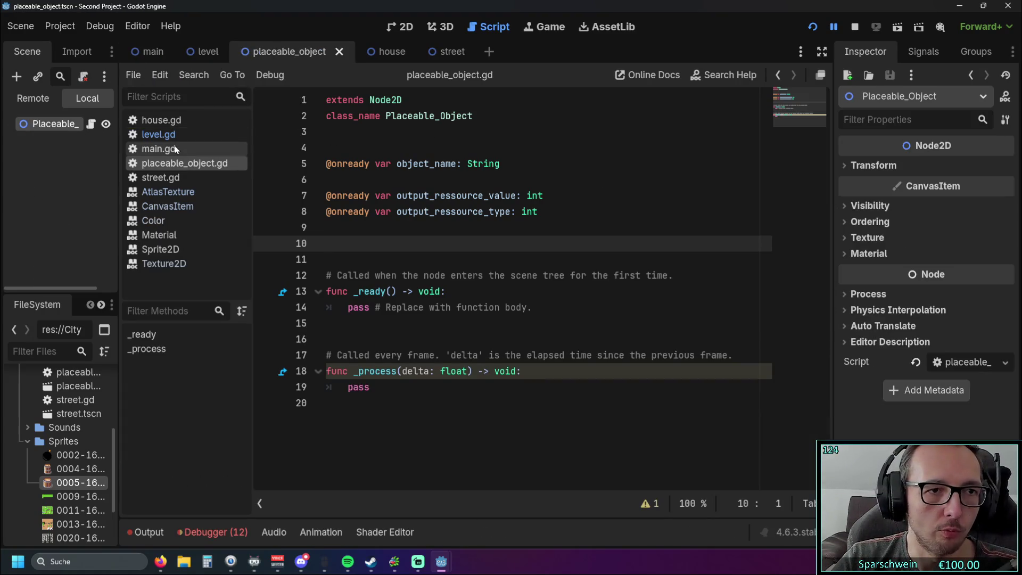
pyautogui.click(205, 51)
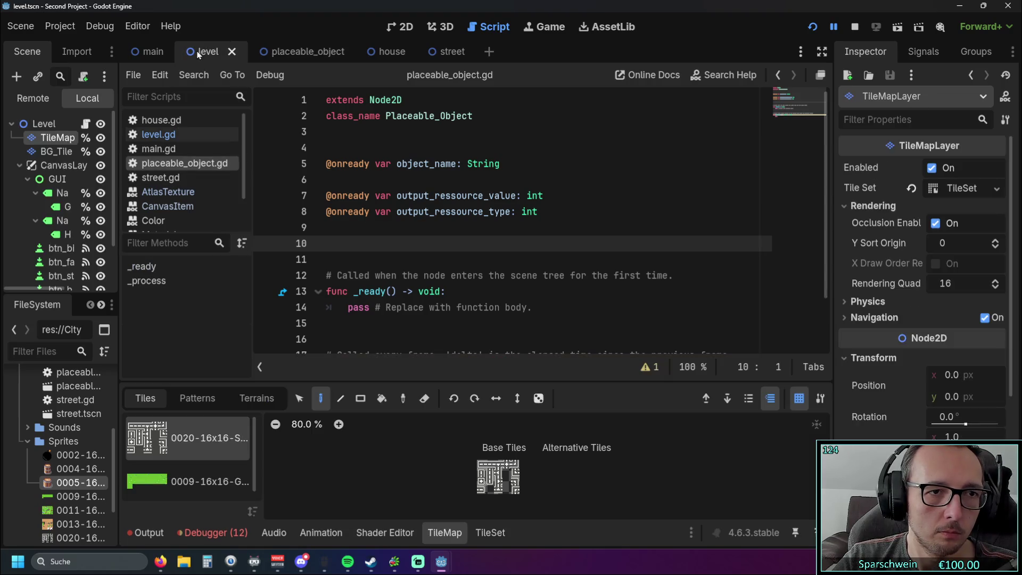
pyautogui.click(158, 134)
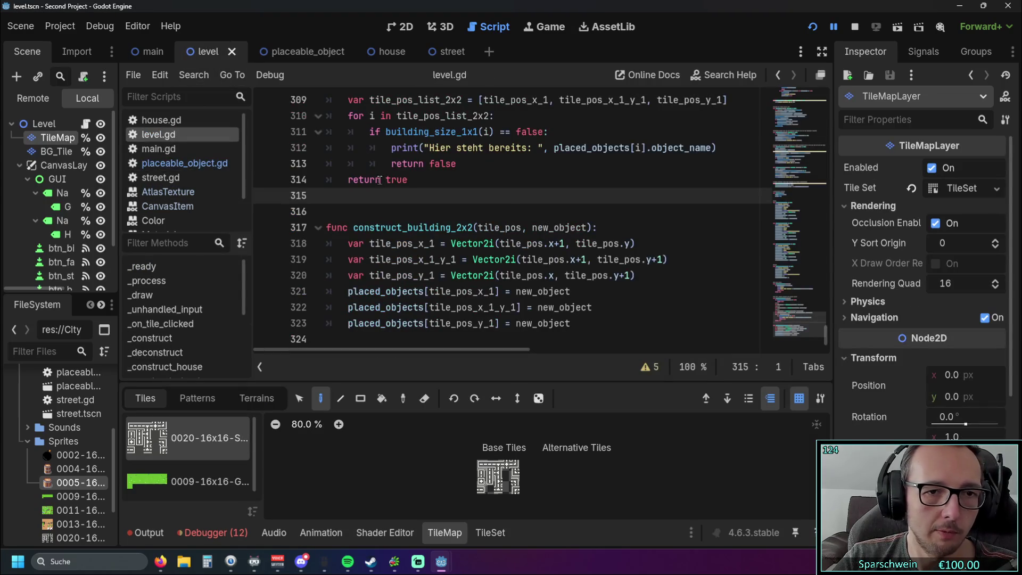
pyautogui.scroll(5, 520, 210)
pyautogui.scroll(15, 520, 211)
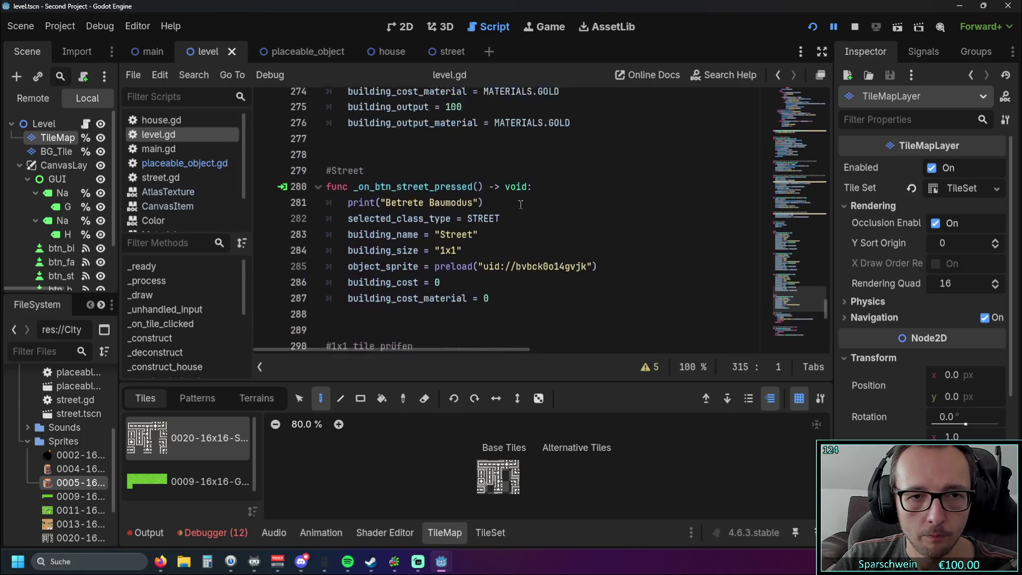
pyautogui.scroll(1, 521, 208)
pyautogui.scroll(-1, 521, 223)
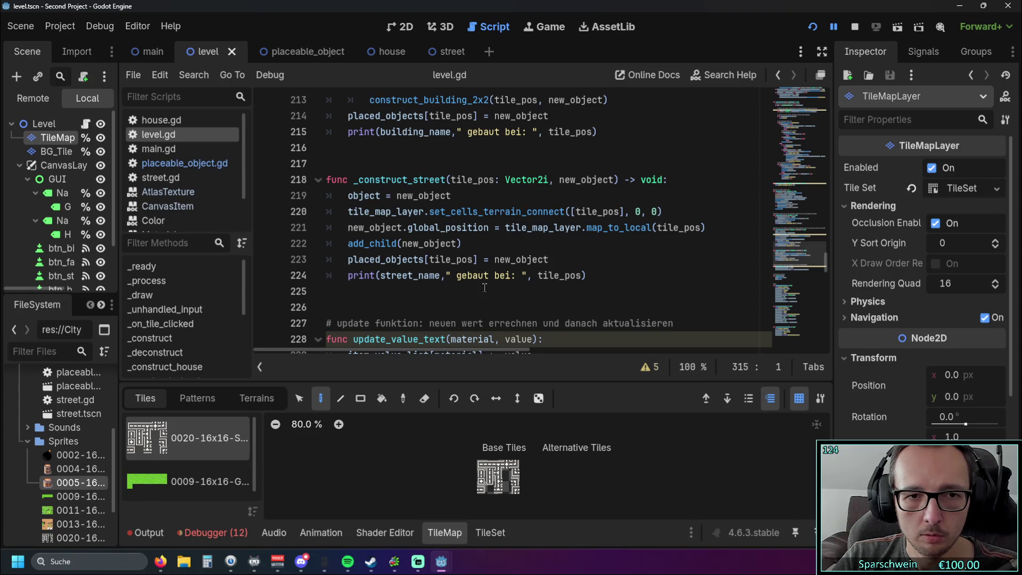
# Highlight every use of placed_objects in level.gd, then clear the highlights.
pyautogui.doubleClick(349, 260)
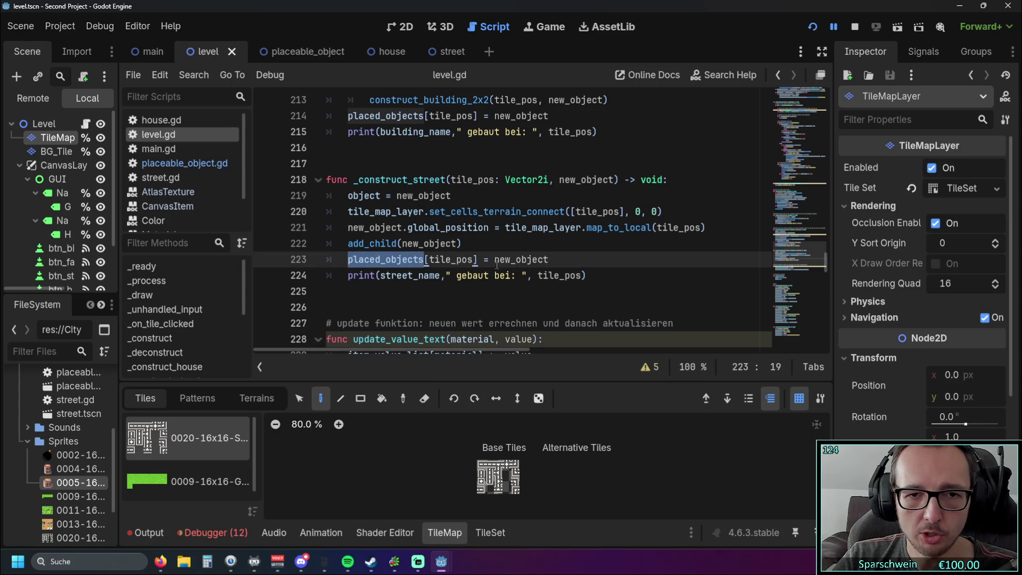
pyautogui.scroll(3, 554, 261)
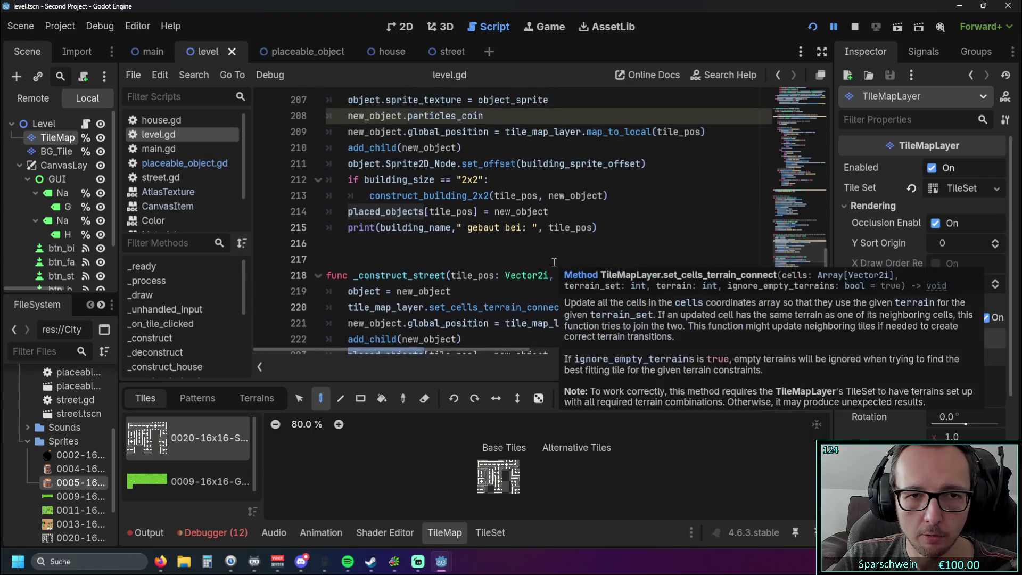
pyautogui.click(480, 285)
pyautogui.scroll(1, 480, 280)
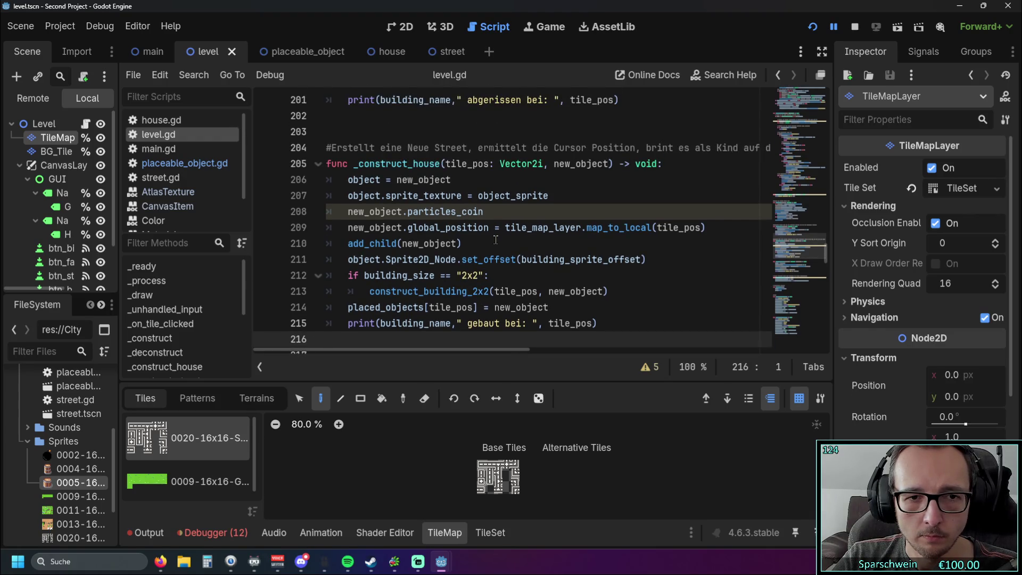
pyautogui.scroll(-1, 495, 240)
pyautogui.scroll(-1, 495, 241)
pyautogui.scroll(1, 494, 243)
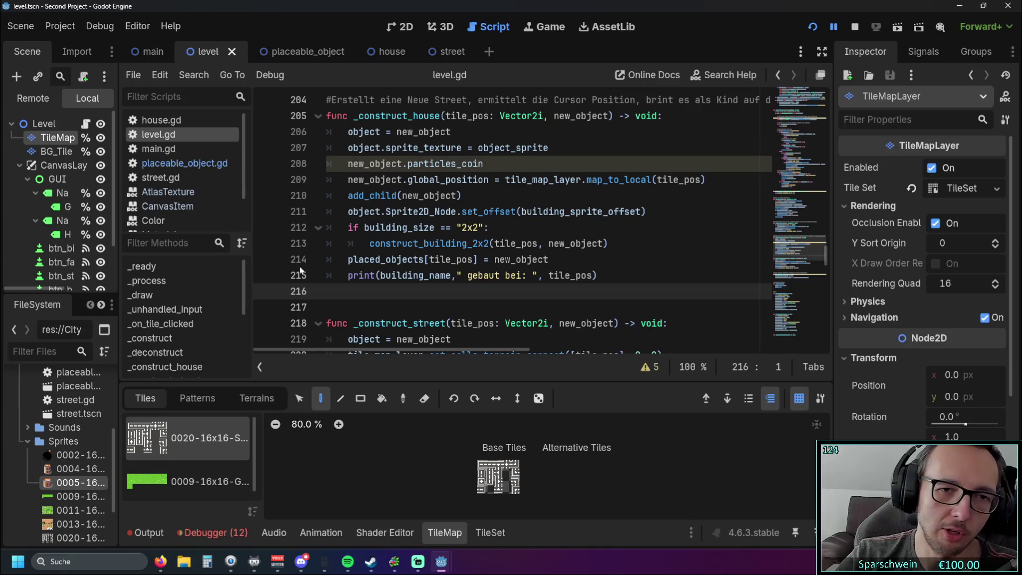
# Review the _construct code and select lines 184–192, ending after queue_redraw.
pyautogui.scroll(5, 576, 214)
pyautogui.scroll(13, 576, 214)
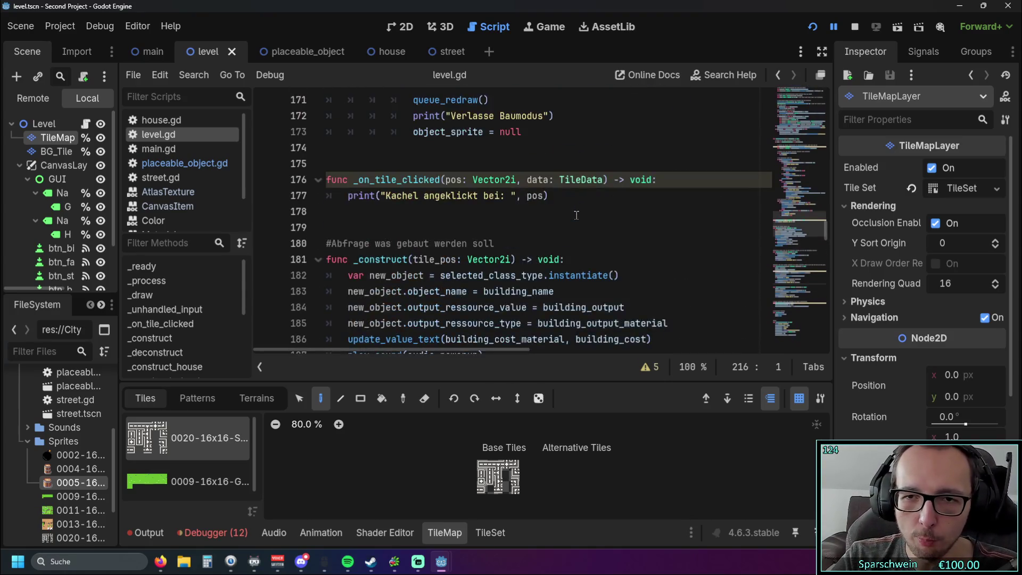
pyautogui.scroll(1, 576, 214)
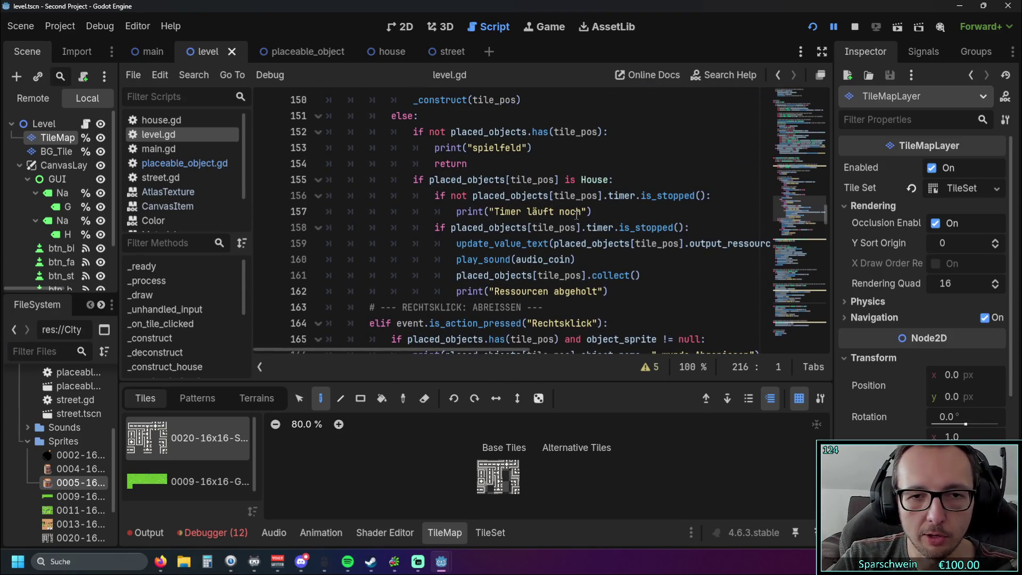
pyautogui.scroll(4, 576, 214)
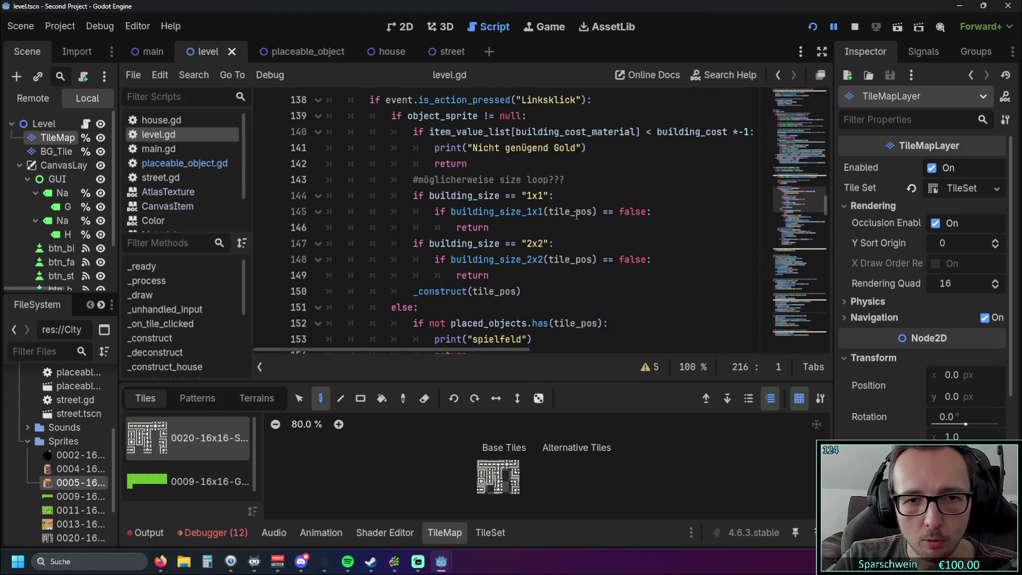
pyautogui.scroll(1, 576, 215)
pyautogui.scroll(-14, 575, 215)
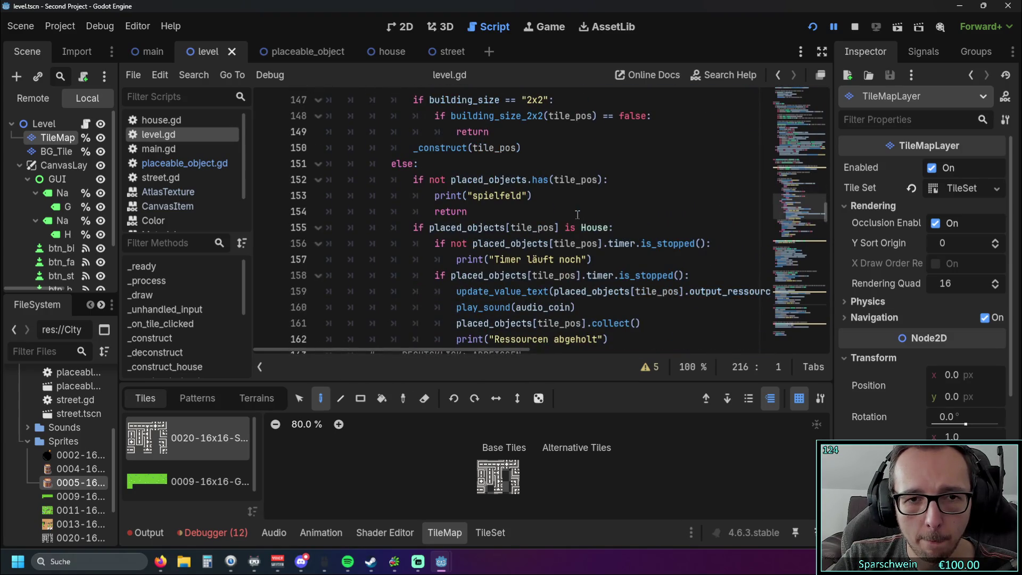
pyautogui.scroll(-1, 536, 210)
pyautogui.scroll(1, 536, 210)
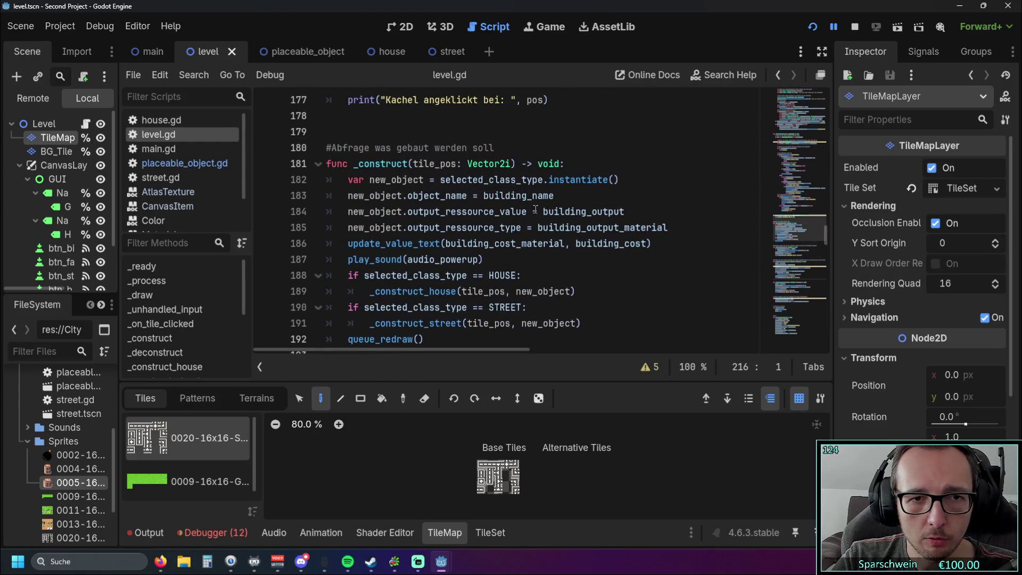
pyautogui.scroll(-1, 524, 210)
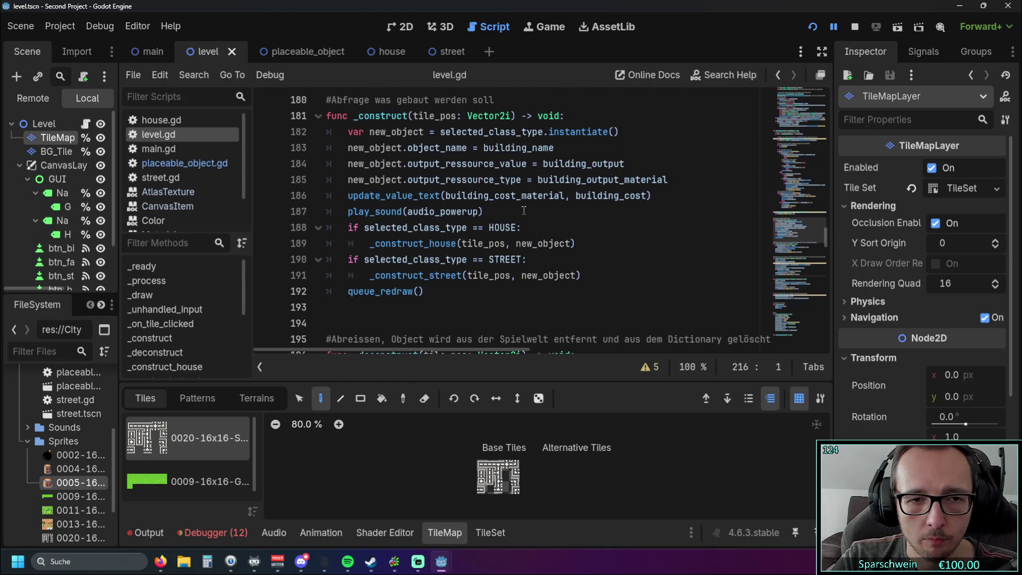
pyautogui.click(493, 293)
pyautogui.hotkey('shift', 'Up')
pyautogui.hotkey('shift', 'Up')
pyautogui.hotkey('shift', 'Up')
pyautogui.hotkey('shift', 'Home')
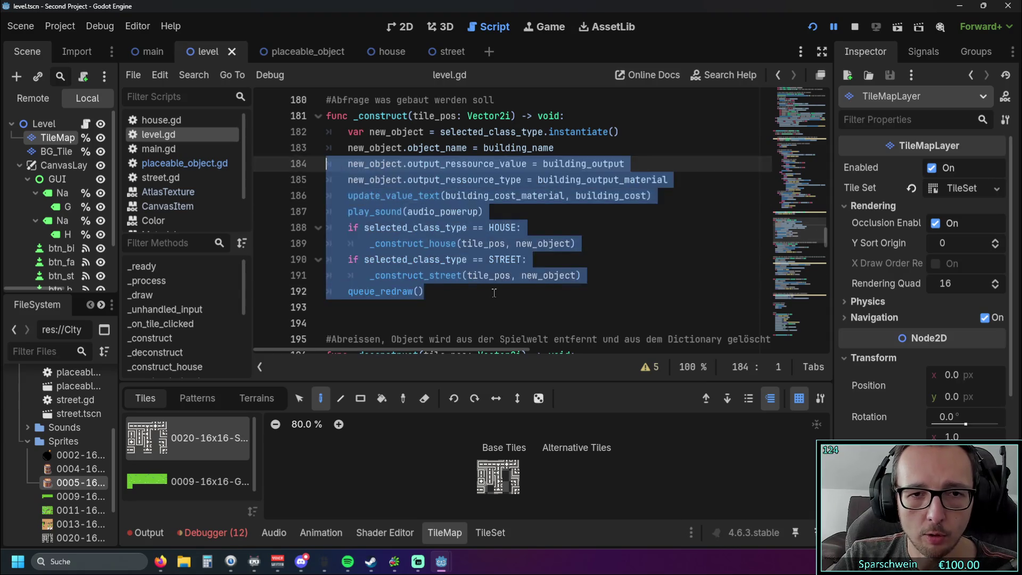
pyautogui.click(494, 293)
# Scroll down through the _construct_house and _construct_street functions.
pyautogui.scroll(-2, 479, 277)
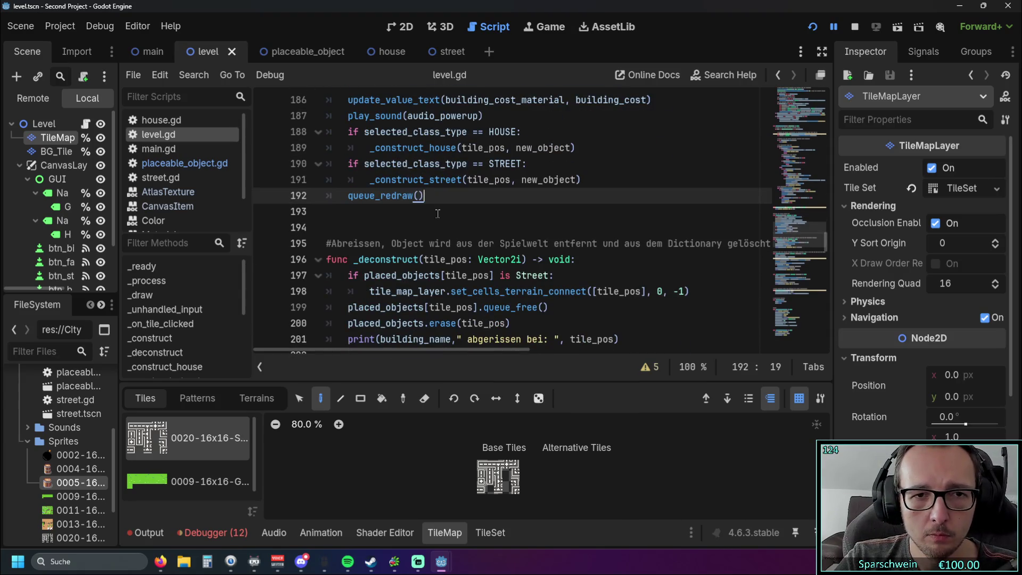
pyautogui.scroll(-4, 437, 213)
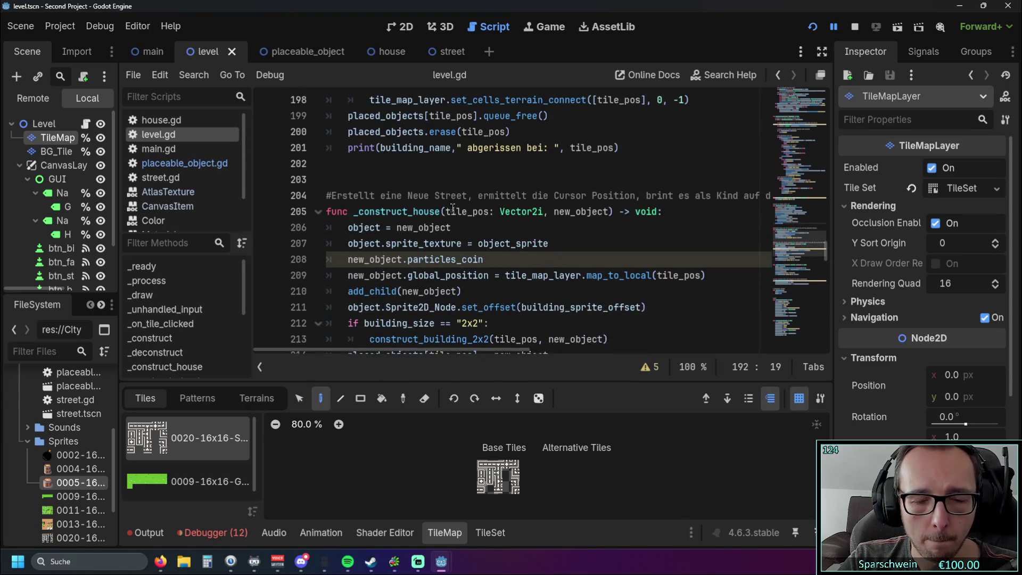
pyautogui.scroll(-1, 452, 208)
pyautogui.scroll(-1, 514, 184)
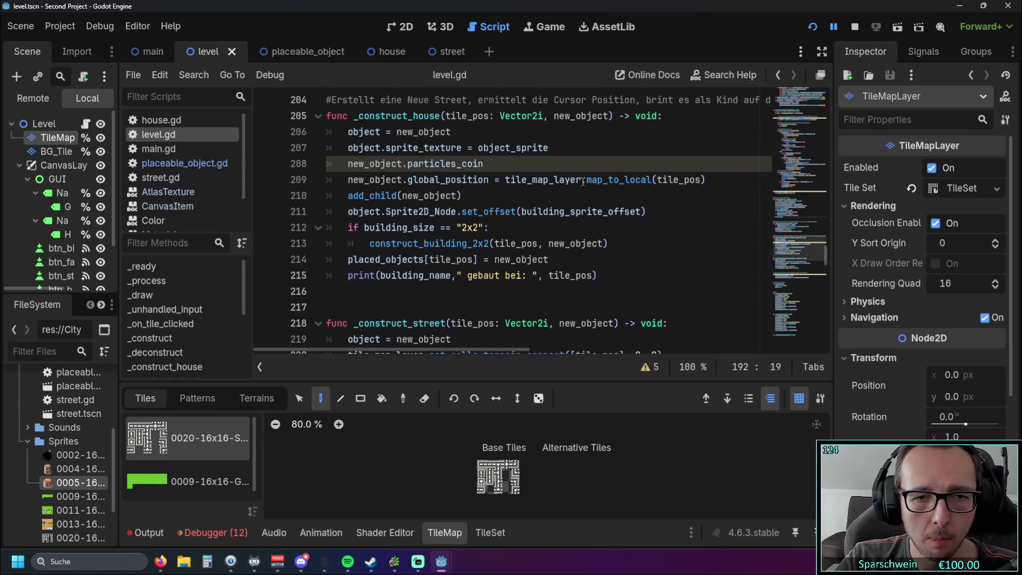
pyautogui.moveTo(583, 182)
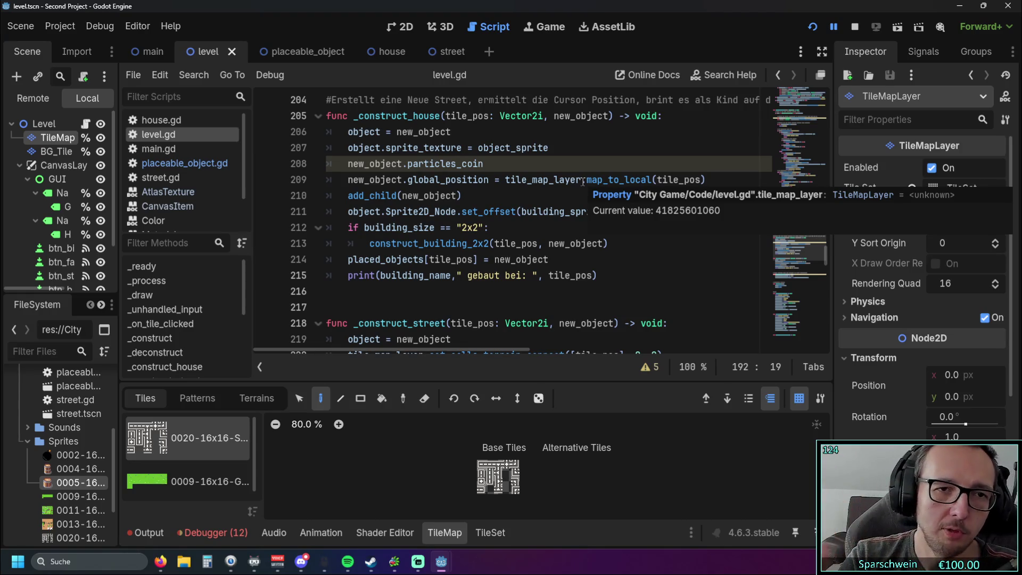
pyautogui.click(293, 53)
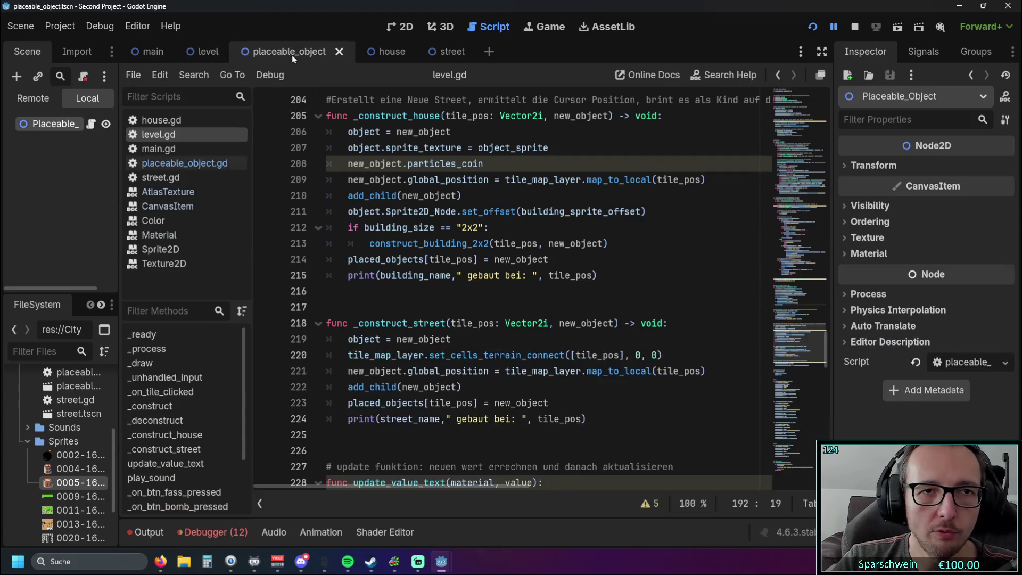
# Flip through the house, street and placeable_object scenes back to level, then clear a partial add_child selection.
pyautogui.click(377, 55)
pyautogui.click(431, 56)
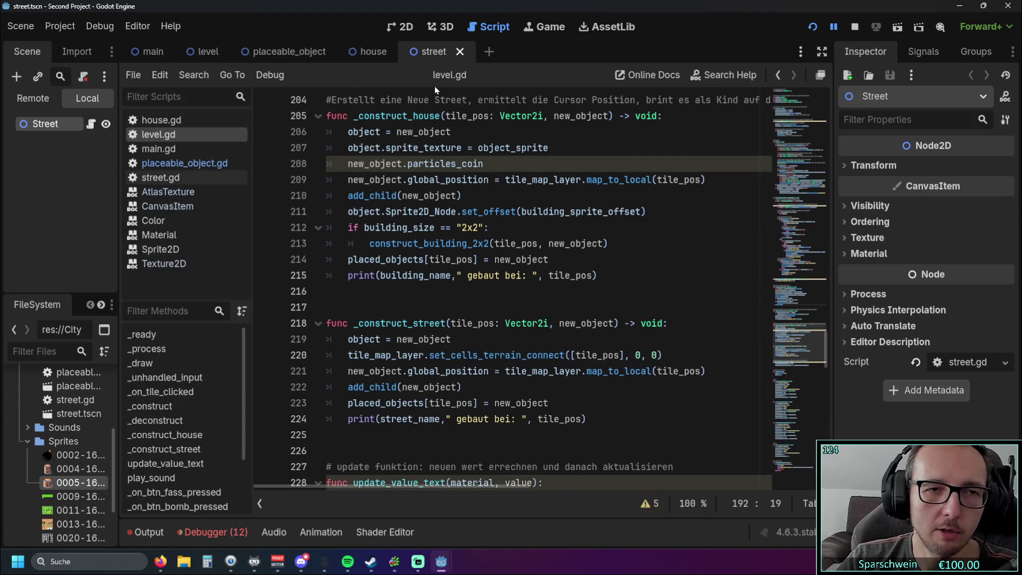
pyautogui.click(271, 48)
pyautogui.click(205, 52)
pyautogui.scroll(2, 406, 243)
pyautogui.moveTo(347, 245); pyautogui.dragTo(388, 244)
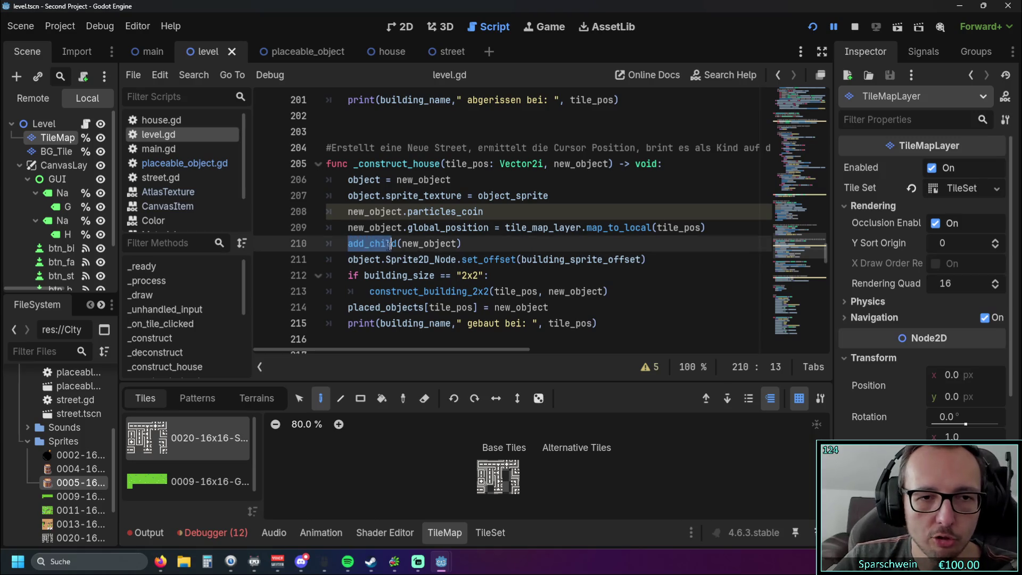
pyautogui.click(387, 245)
pyautogui.moveTo(385, 246)
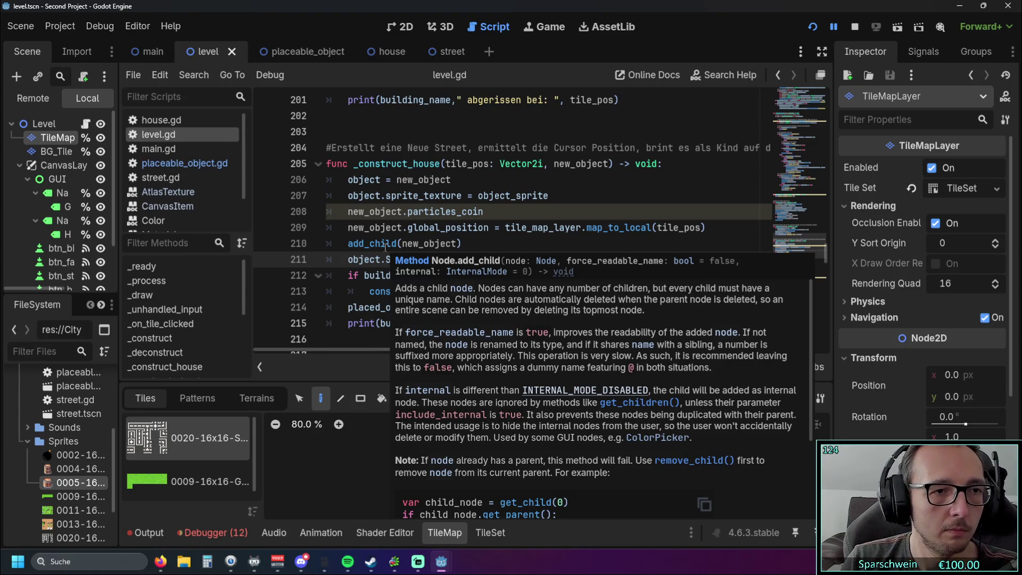
# Widen the script list, show the Remote live scene tree, and widen the scene and file panels.
pyautogui.moveTo(253, 259)
pyautogui.mouseDown()
pyautogui.moveTo(298, 258)
pyautogui.moveTo(266, 258)
pyautogui.mouseUp()
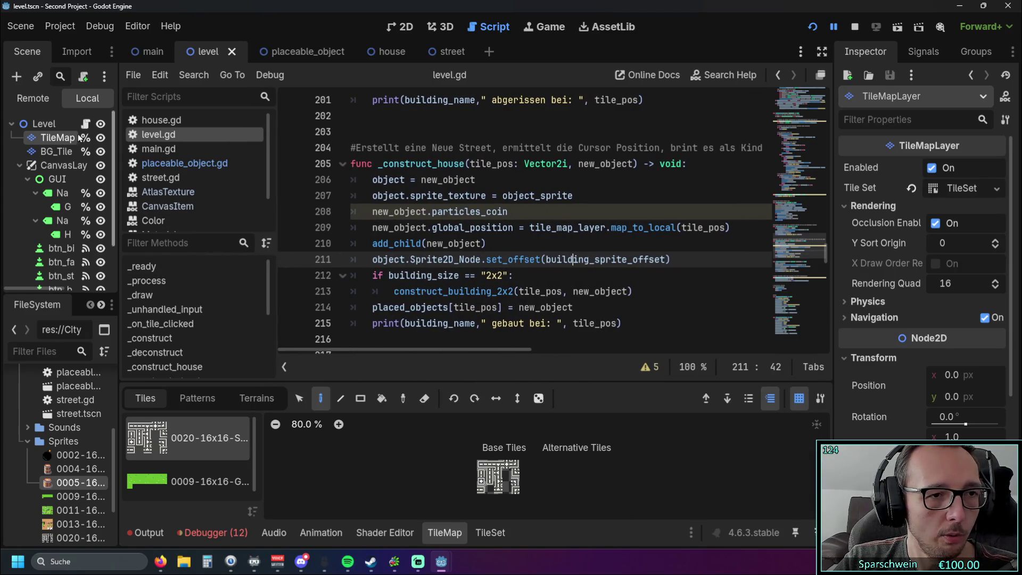
pyautogui.click(32, 101)
pyautogui.moveTo(115, 213)
pyautogui.mouseDown()
pyautogui.moveTo(218, 212)
pyautogui.moveTo(163, 212)
pyautogui.moveTo(184, 212)
pyautogui.mouseUp()
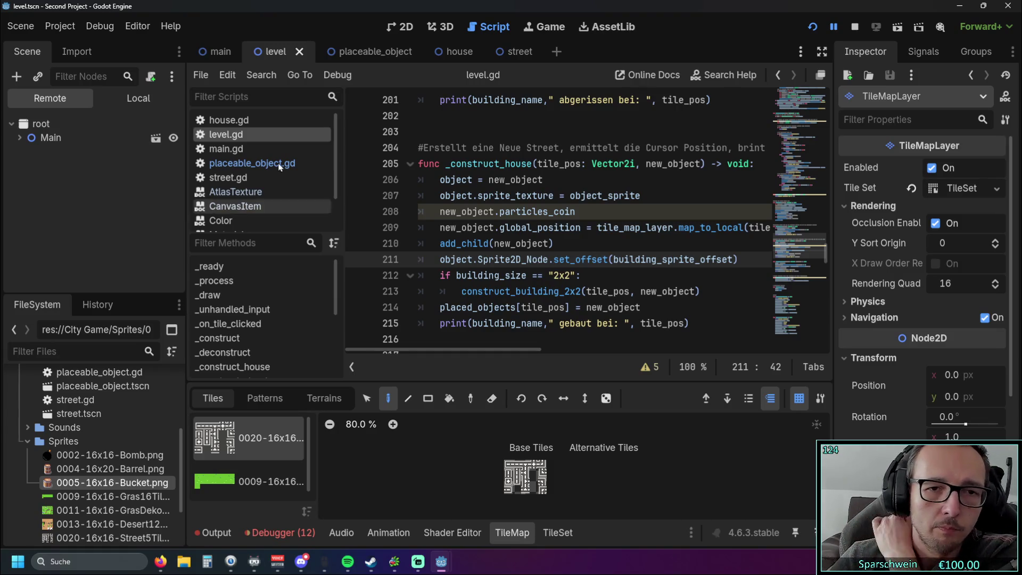
pyautogui.click(813, 27)
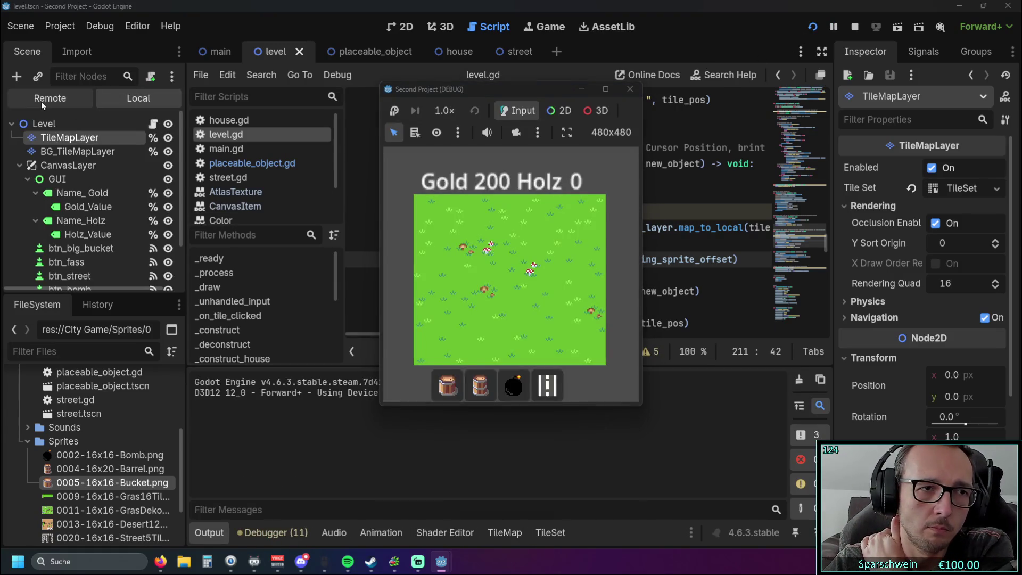
# In the running game, place a barrel in the middle of the map.
pyautogui.moveTo(444, 568)
pyautogui.click(490, 510)
pyautogui.click(447, 384)
pyautogui.click(506, 272)
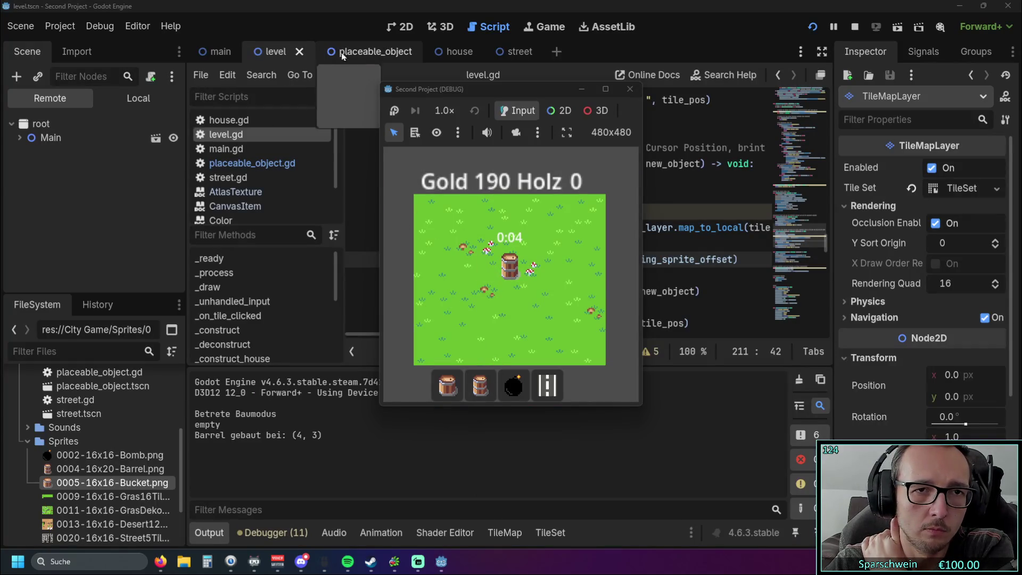
# Flip through the placeable_object and level scenes and main.gd, placeable_object.gd and level.gd, ending on house.gd.
pyautogui.click(355, 51)
pyautogui.click(268, 51)
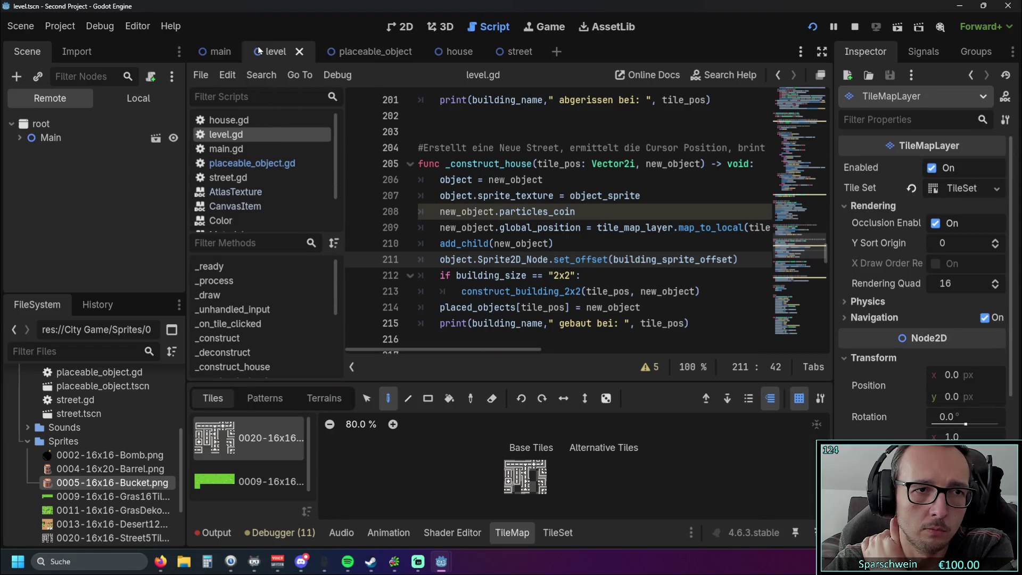
pyautogui.click(226, 148)
pyautogui.click(252, 163)
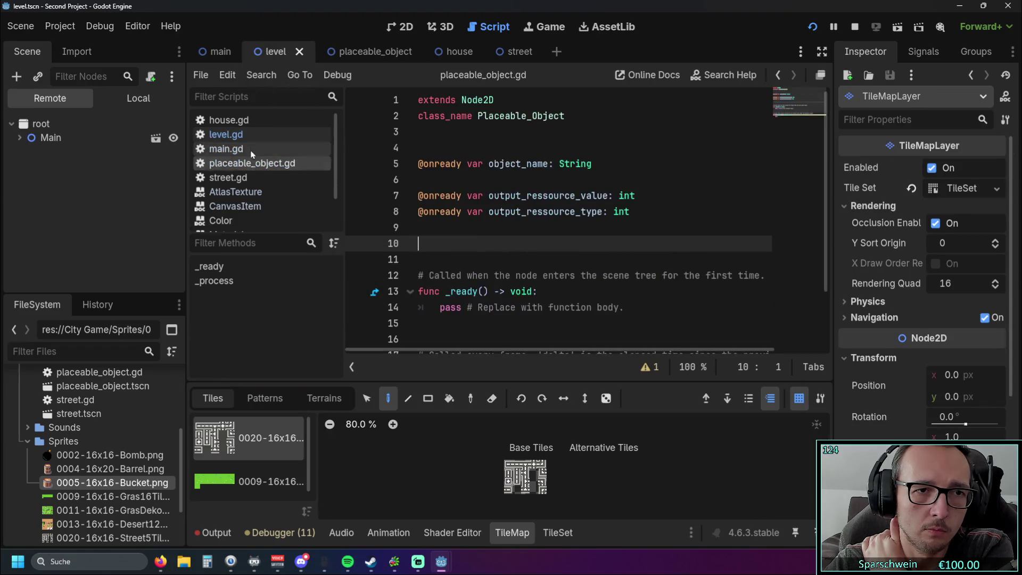
pyautogui.click(249, 134)
pyautogui.click(240, 120)
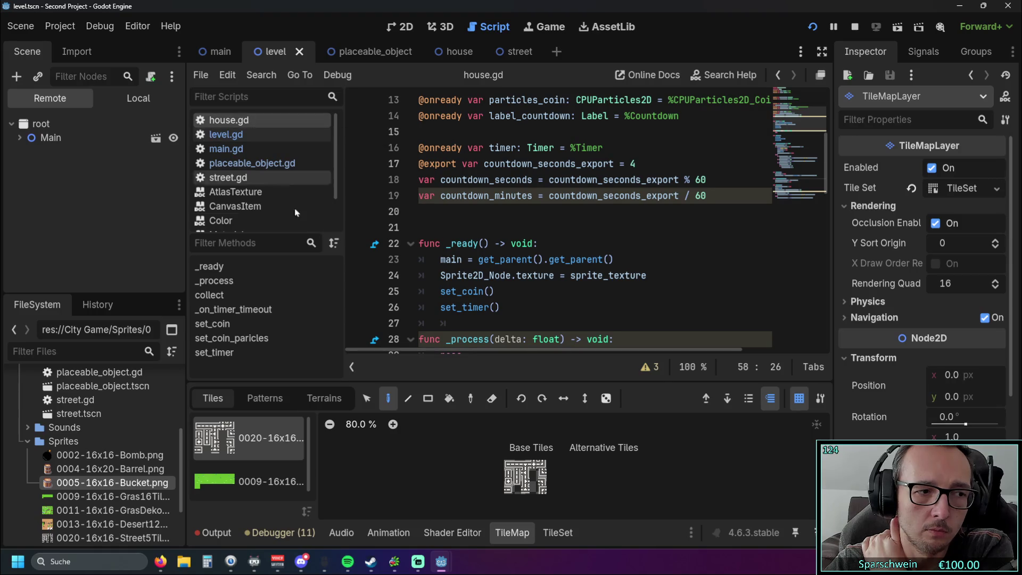
# Place seven more barrels around the first one, bringing Gold to 120, then return to the editor.
pyautogui.moveTo(443, 561)
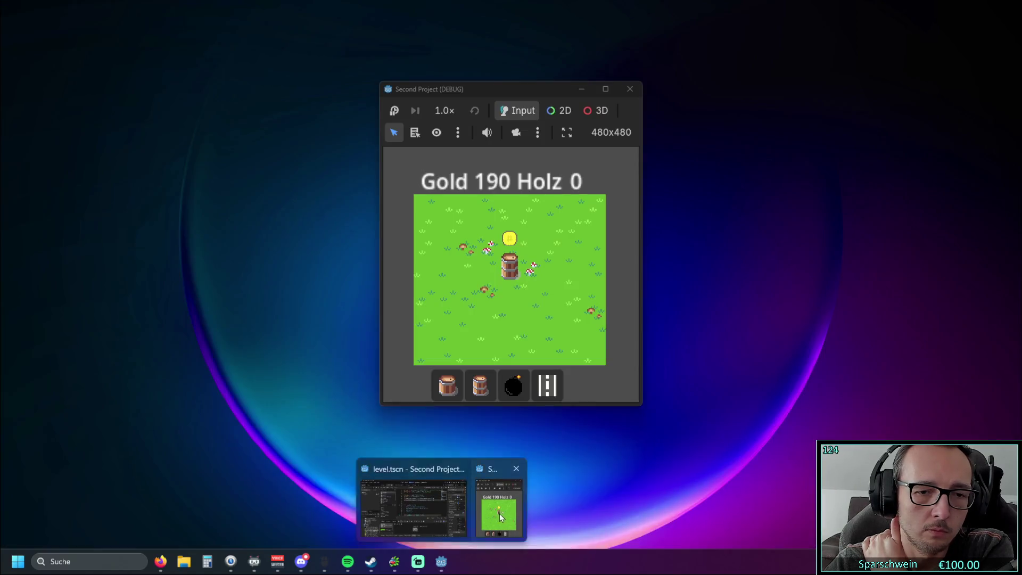
pyautogui.click(499, 513)
pyautogui.click(481, 374)
pyautogui.click(467, 265)
pyautogui.click(468, 308)
pyautogui.click(511, 308)
pyautogui.click(554, 269)
pyautogui.click(552, 223)
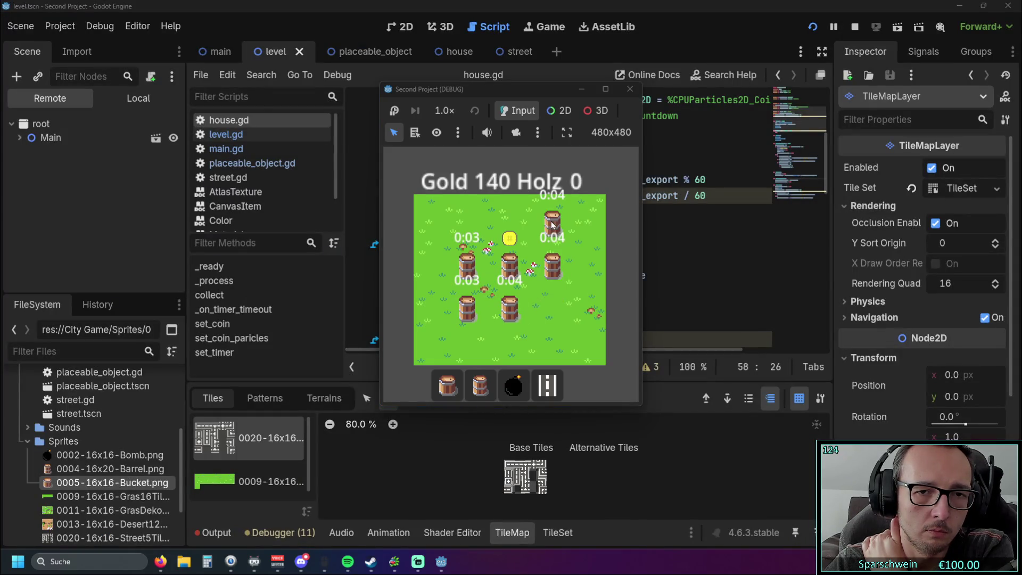
pyautogui.click(510, 223)
pyautogui.click(467, 223)
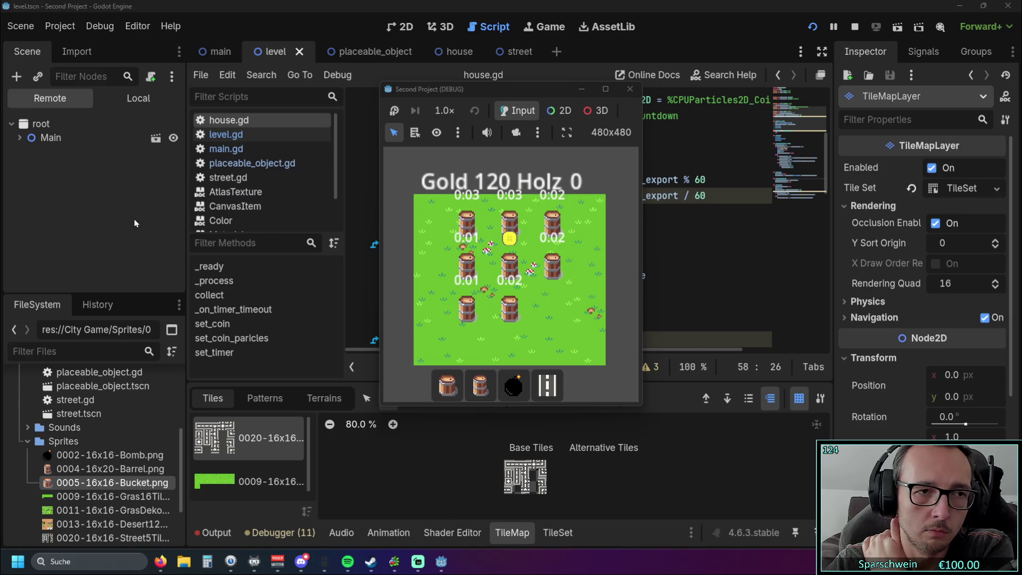
pyautogui.press('F8')
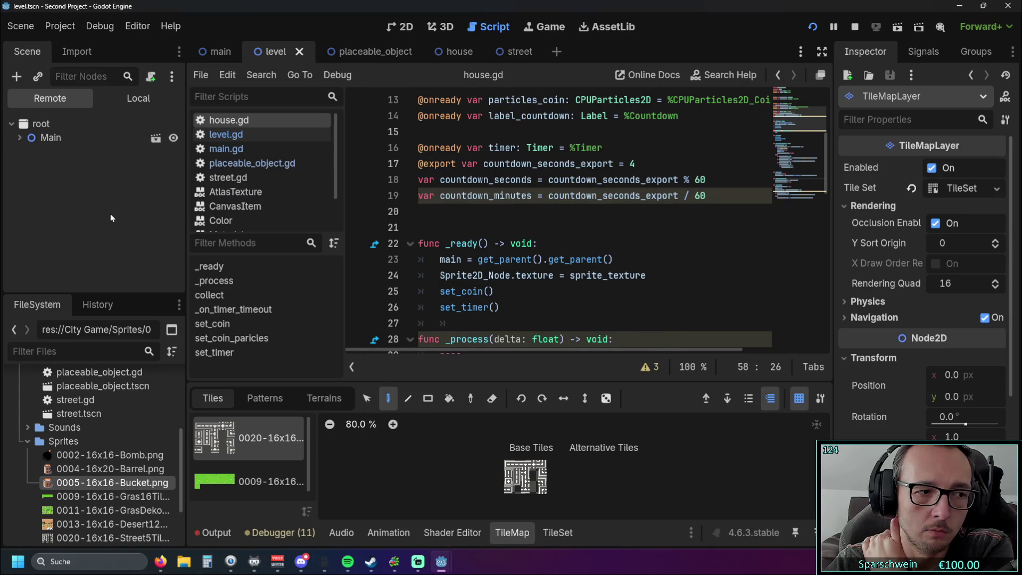
pyautogui.click(20, 138)
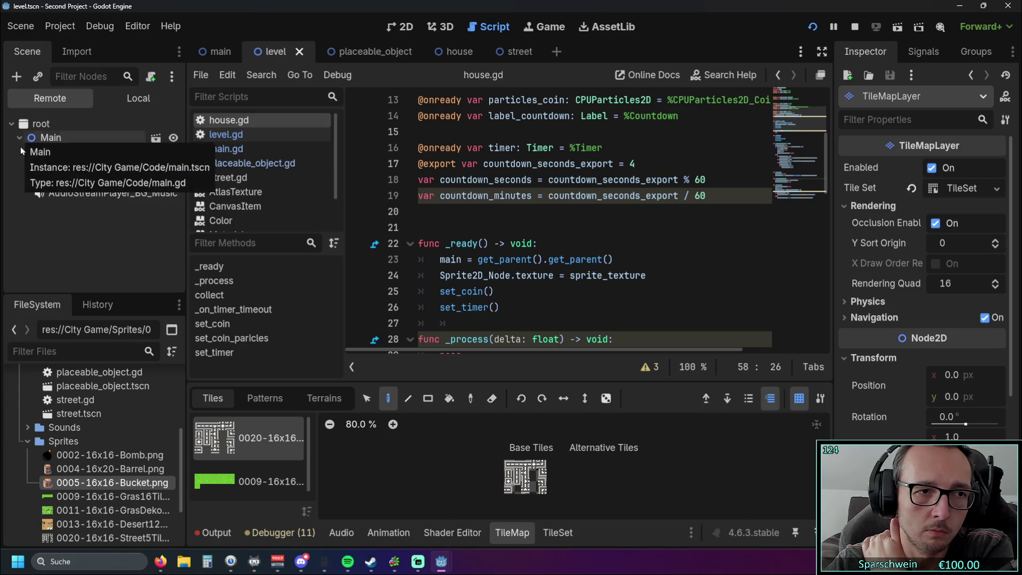
pyautogui.click(23, 167)
pyautogui.scroll(-2, 11, 209)
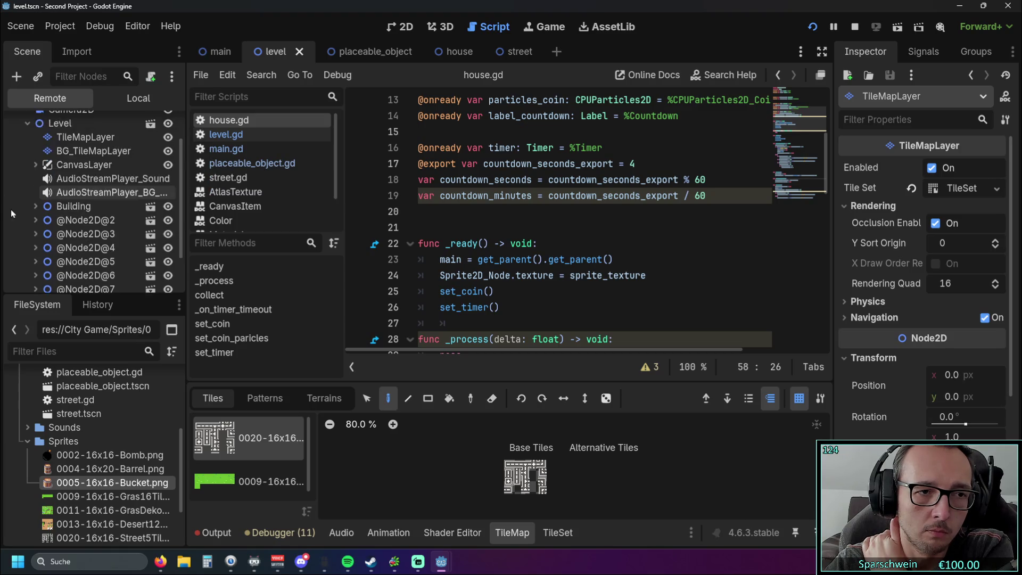
pyautogui.scroll(-2, 10, 210)
pyautogui.click(35, 167)
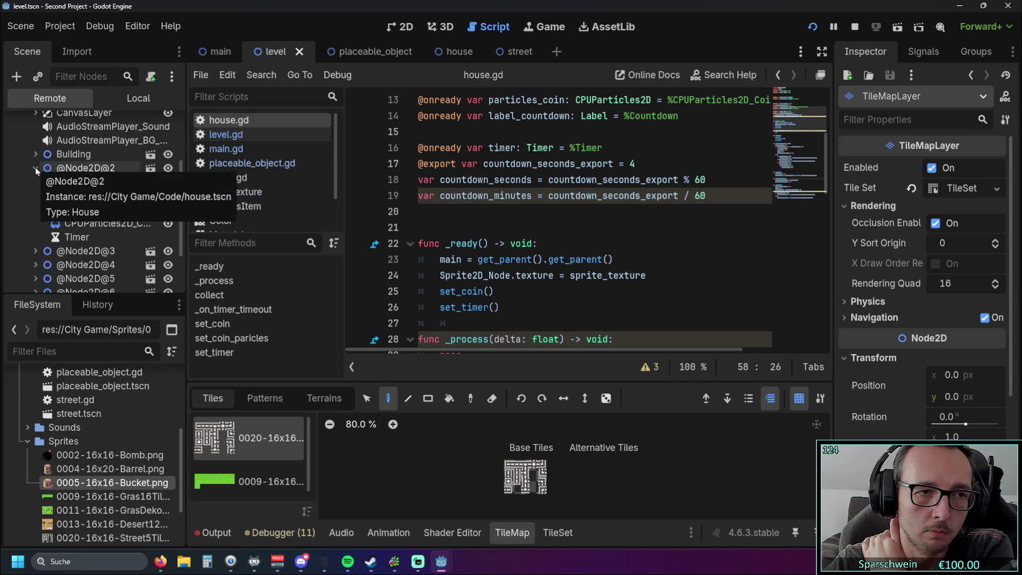
pyautogui.click(36, 167)
pyautogui.click(33, 167)
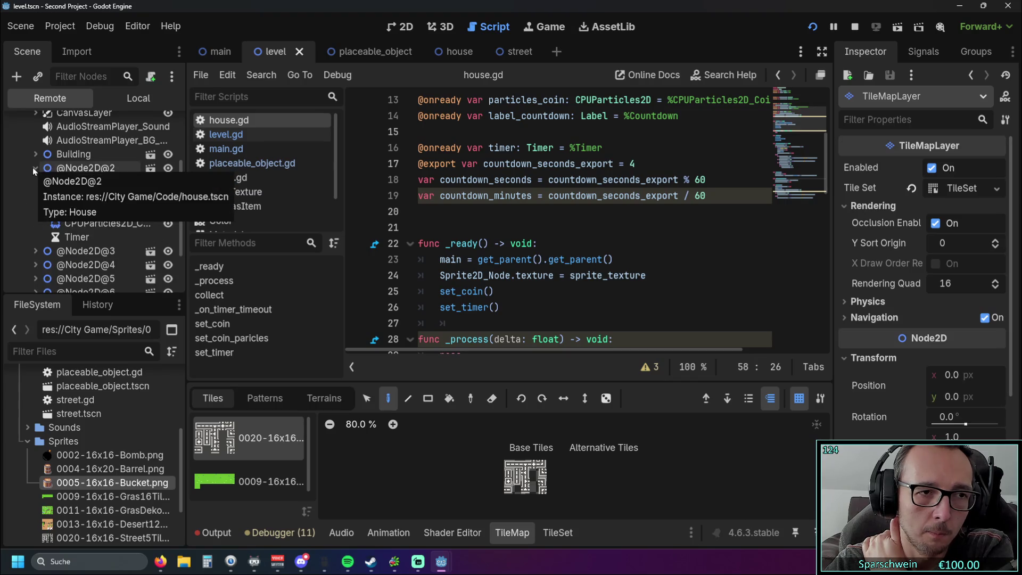
pyautogui.scroll(-3, 21, 172)
pyautogui.scroll(3, 20, 177)
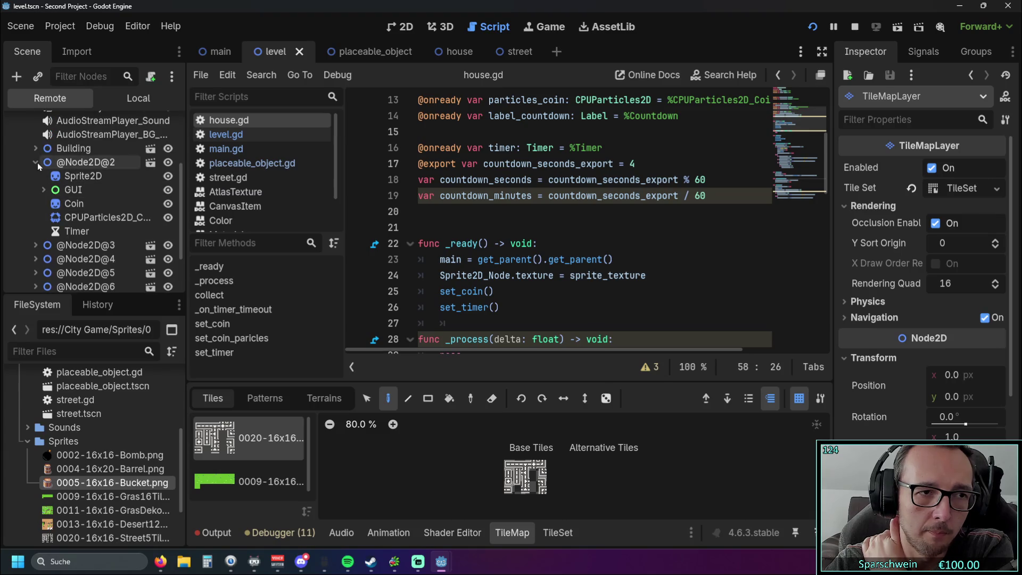
pyautogui.click(36, 162)
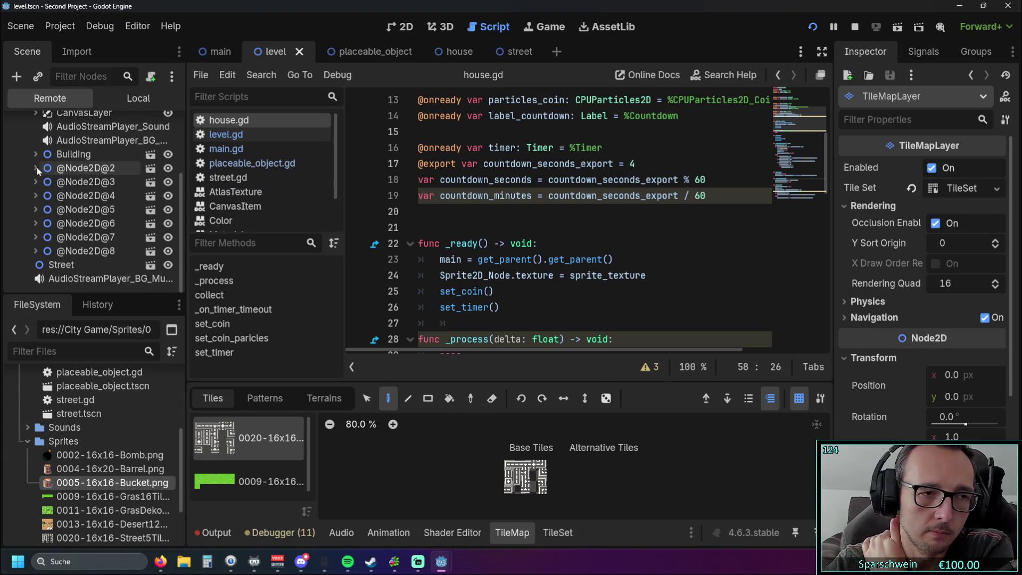
pyautogui.click(37, 167)
pyautogui.scroll(3, 8, 181)
pyautogui.scroll(-4, 9, 181)
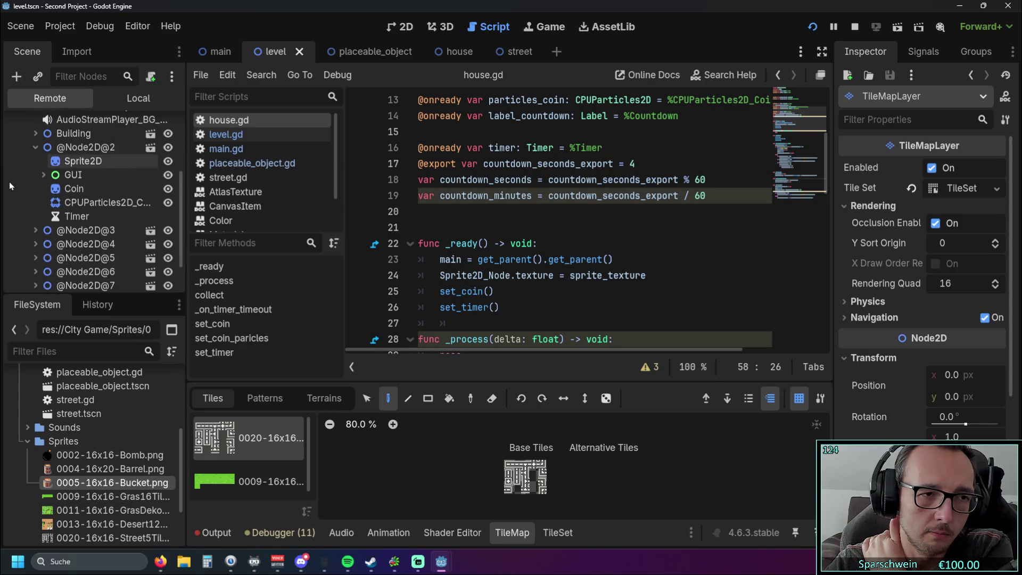
# Expand and collapse the house's GUI node, then stop the running game.
pyautogui.click(43, 174)
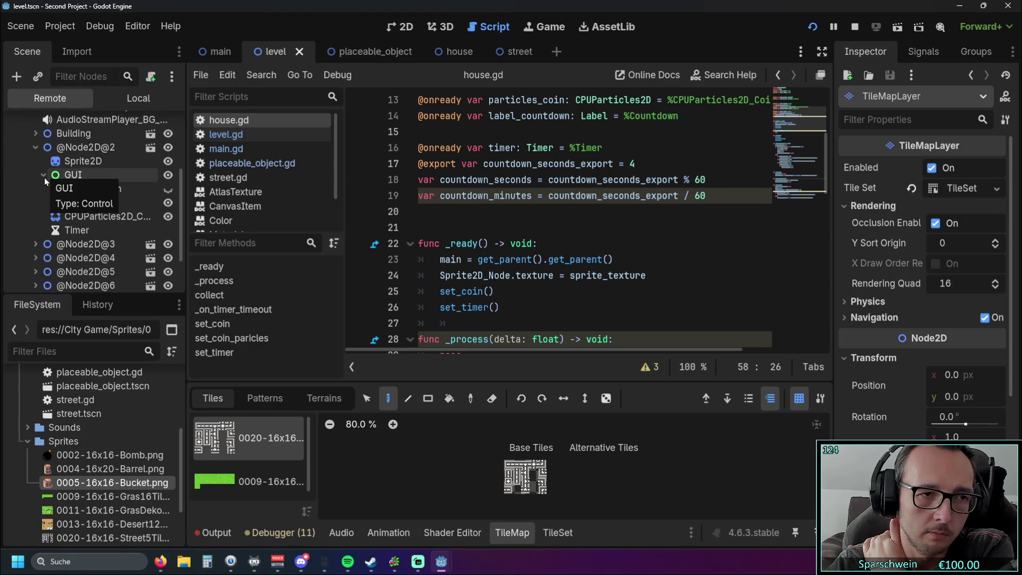
pyautogui.click(43, 176)
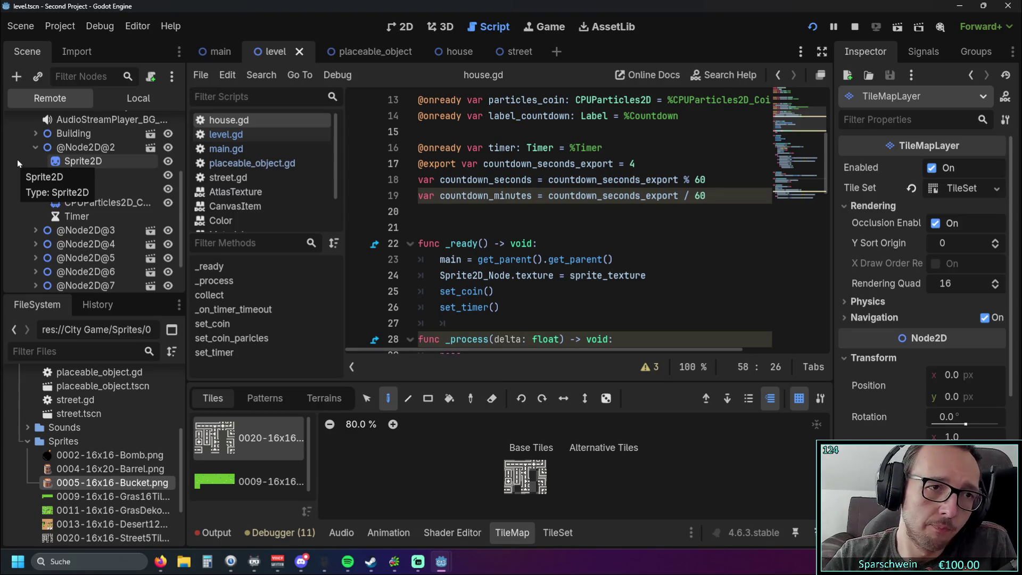
pyautogui.scroll(4, 17, 161)
pyautogui.scroll(-3, 80, 176)
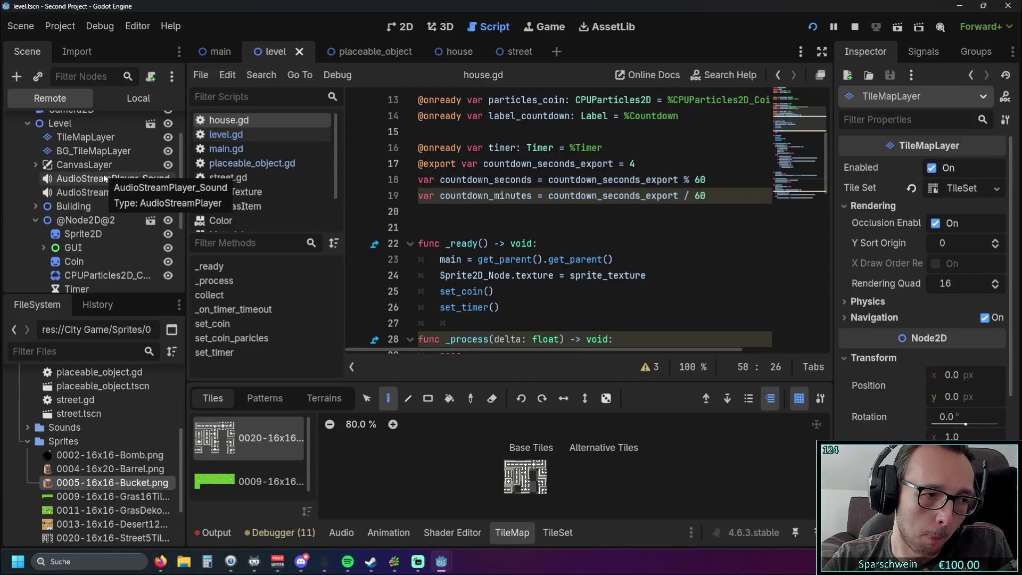
pyautogui.scroll(-5, 103, 174)
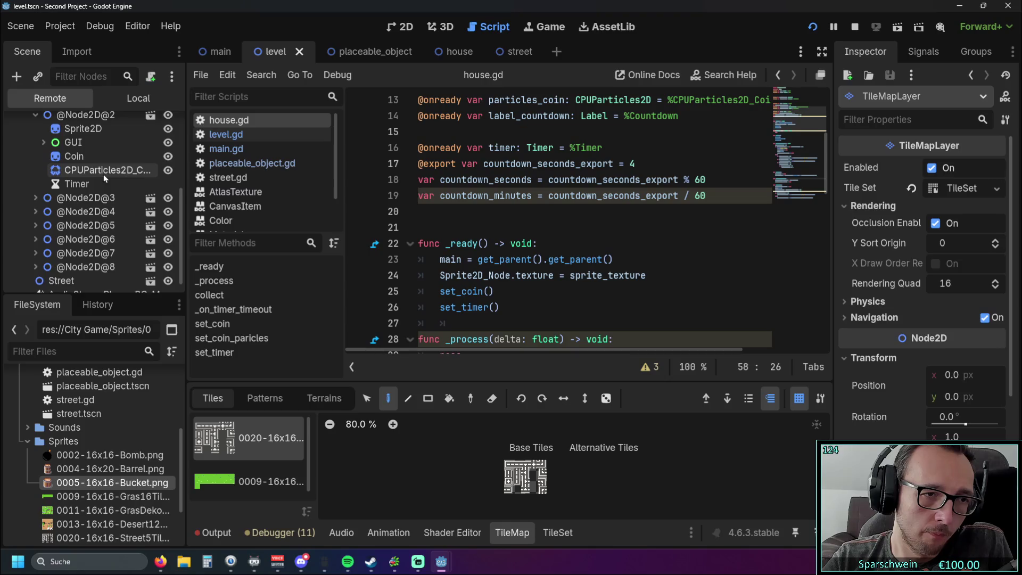
pyautogui.scroll(1, 103, 174)
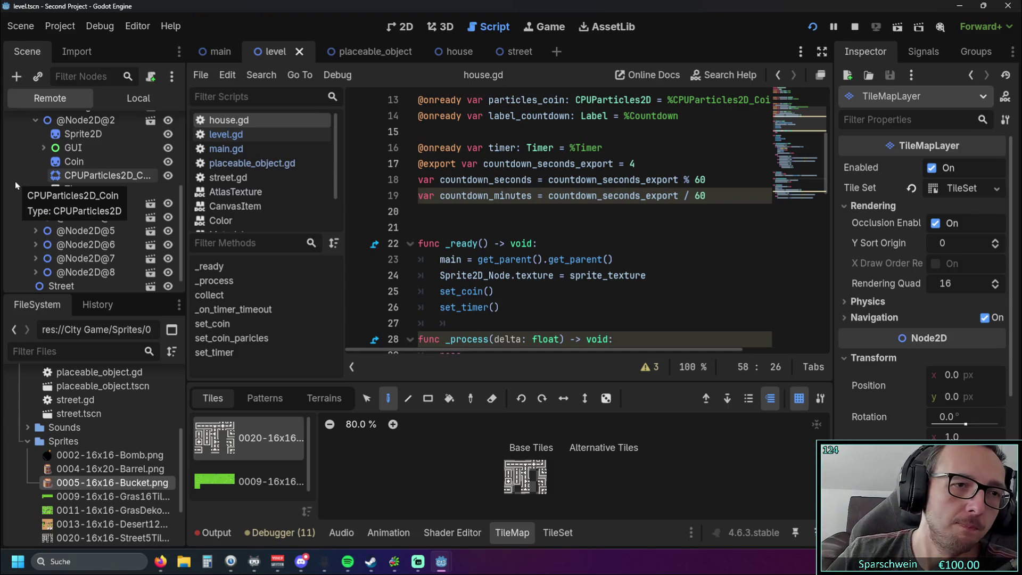
pyautogui.click(516, 468)
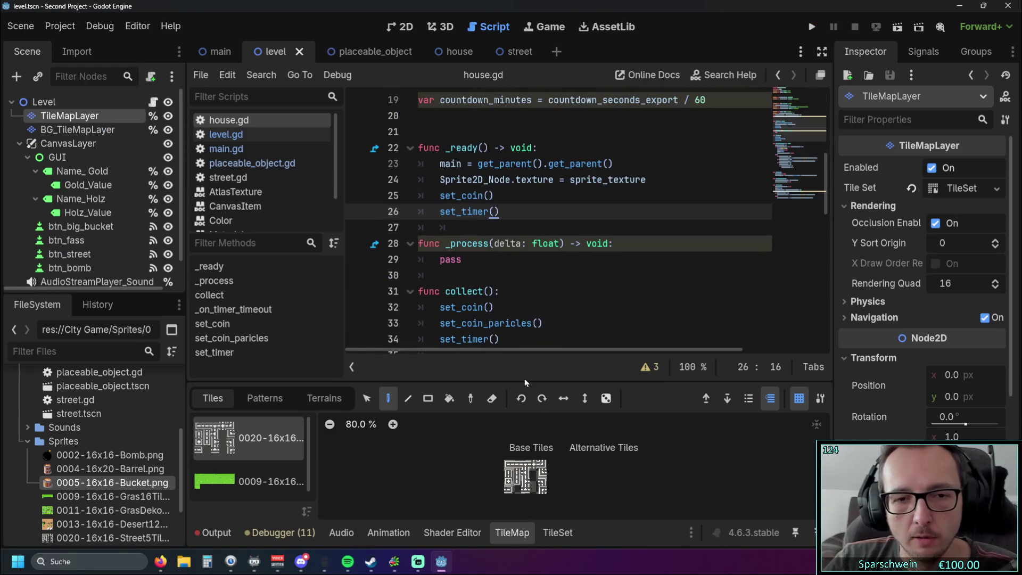
# Open level.gd via main.gd and select the _on_btn_big_bucket_pressed handler (2x2 HOUSE, -50 GOLD).
pyautogui.moveTo(520, 382)
pyautogui.mouseDown()
pyautogui.moveTo(520, 305)
pyautogui.moveTo(520, 381)
pyautogui.mouseUp()
pyautogui.scroll(-12, 537, 302)
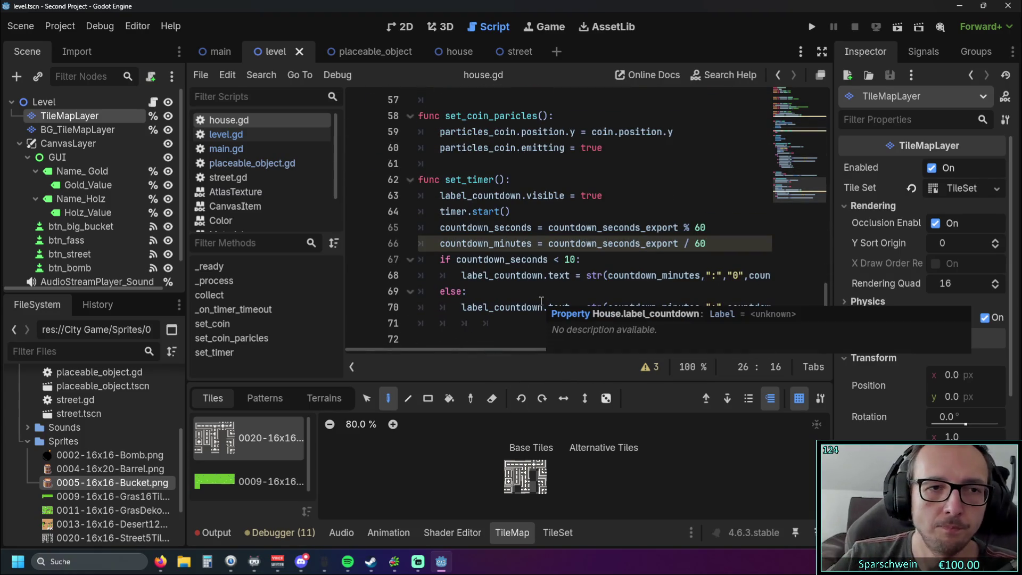
pyautogui.click(227, 149)
pyautogui.click(226, 134)
pyautogui.scroll(2, 566, 219)
pyautogui.scroll(-20, 566, 219)
pyautogui.scroll(-7, 578, 241)
pyautogui.scroll(12, 682, 284)
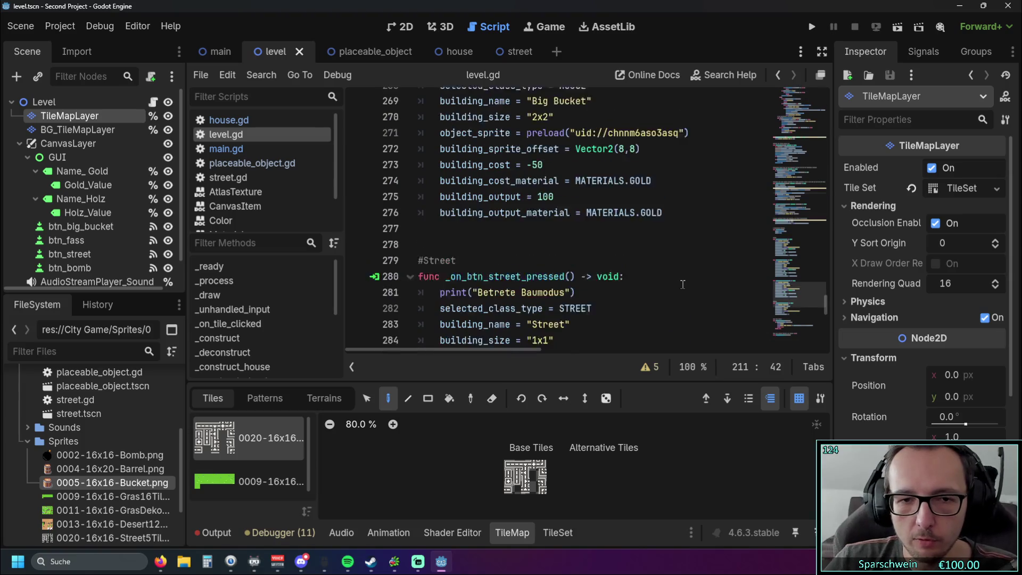
pyautogui.moveTo(468, 244); pyautogui.dragTo(485, 164)
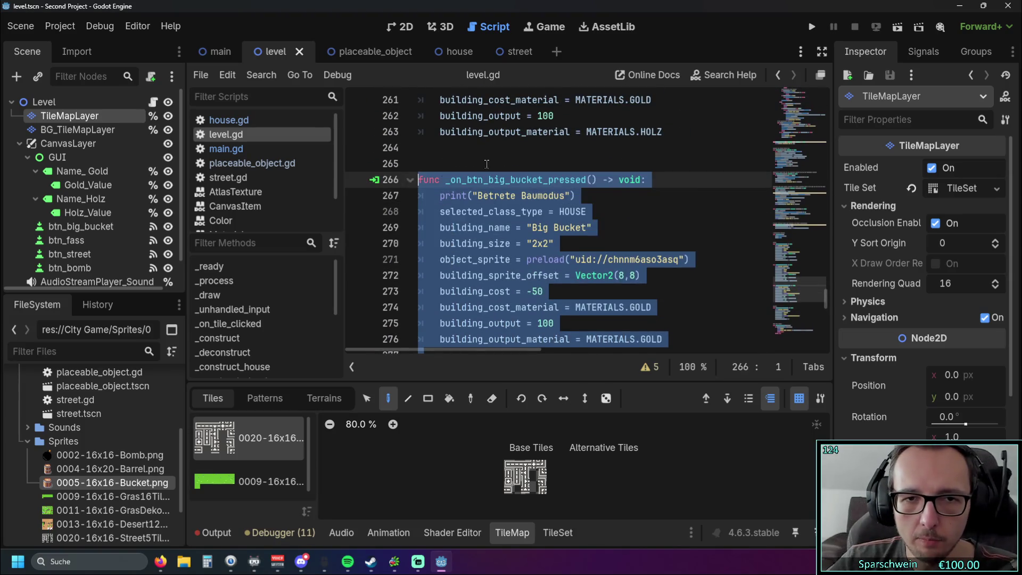
pyautogui.click(486, 164)
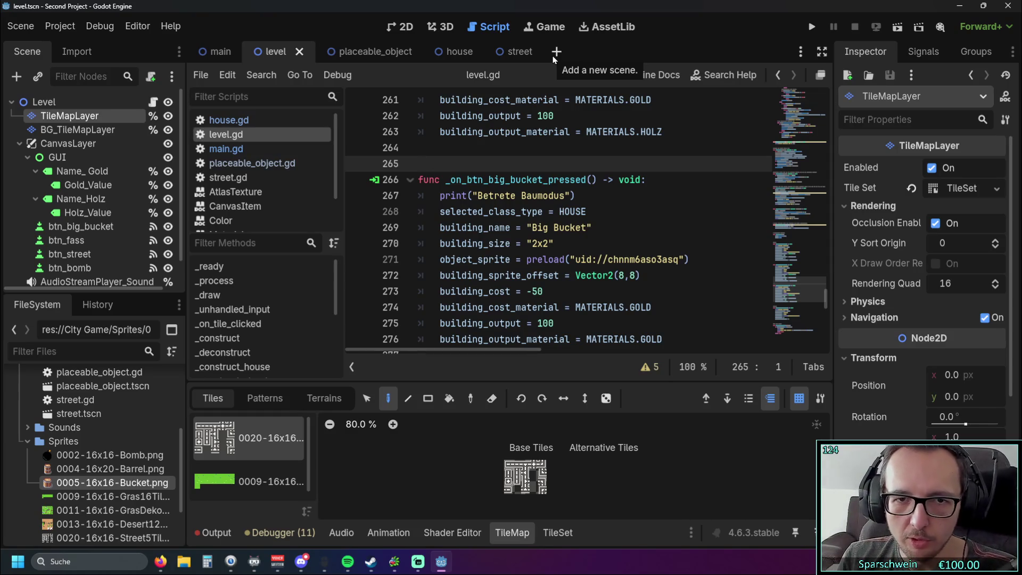
# Scroll up to level.gd's _draw hover-effect function and drag the script-list splitter left for wider code.
pyautogui.scroll(-2, 556, 213)
pyautogui.click(568, 243)
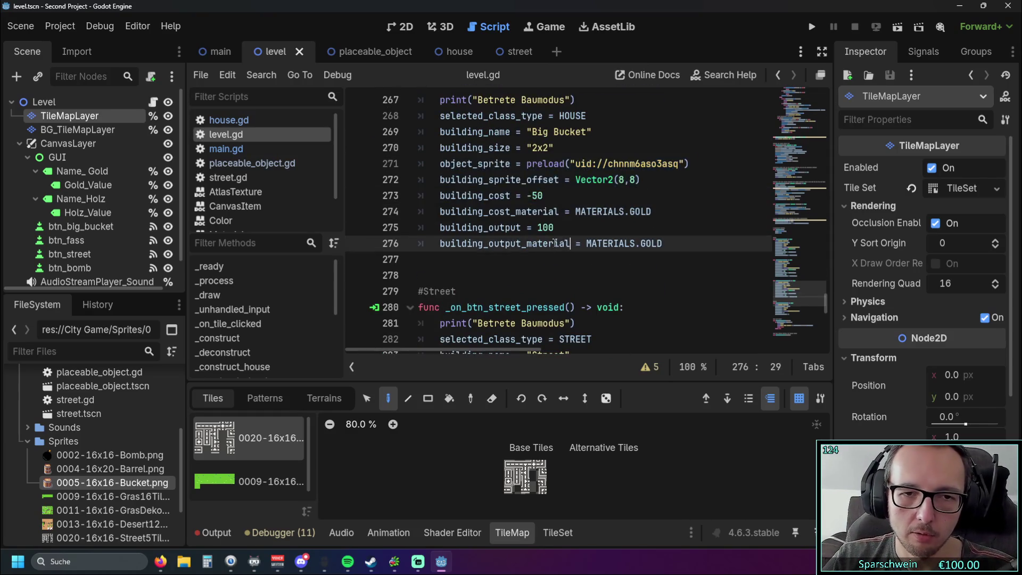
pyautogui.scroll(-3, 585, 239)
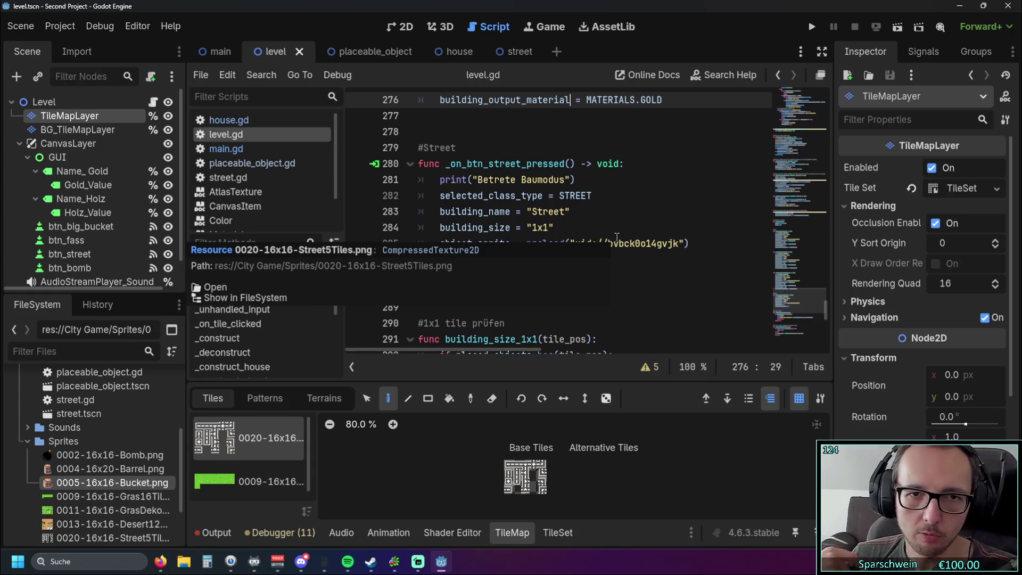
pyautogui.scroll(-4, 589, 226)
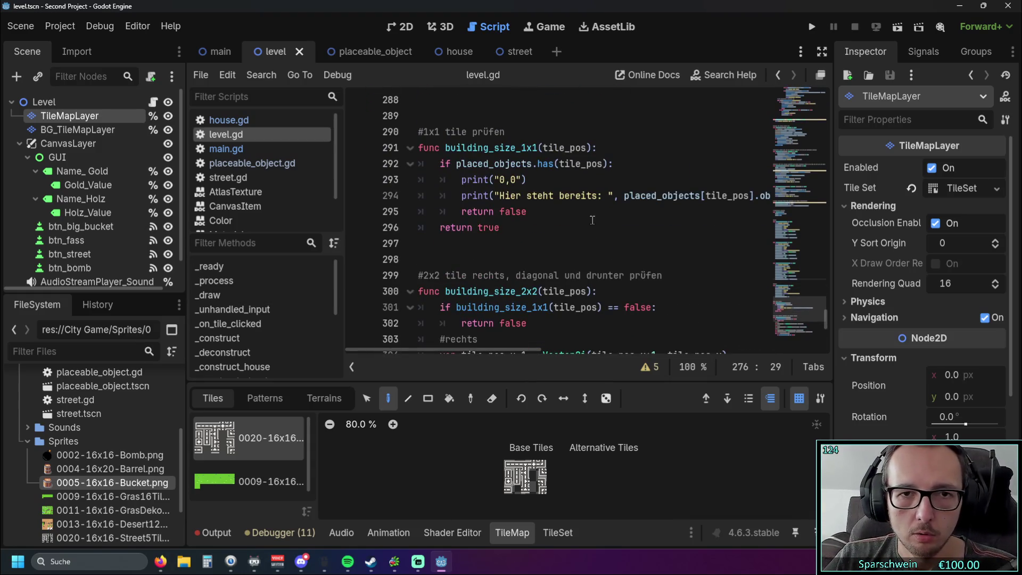
pyautogui.scroll(5, 591, 223)
pyautogui.scroll(15, 590, 230)
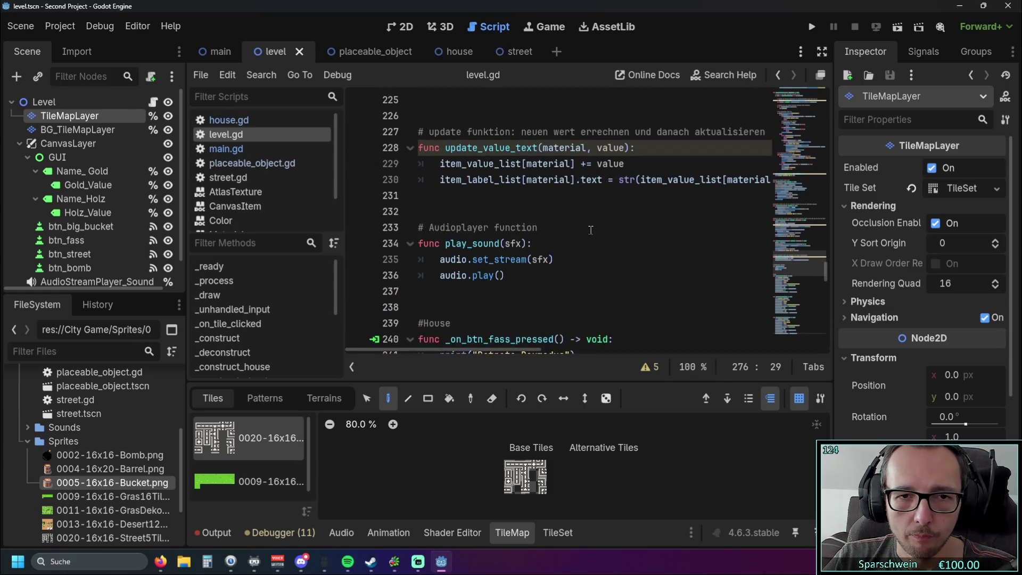
pyautogui.scroll(20, 591, 230)
pyautogui.scroll(15, 595, 237)
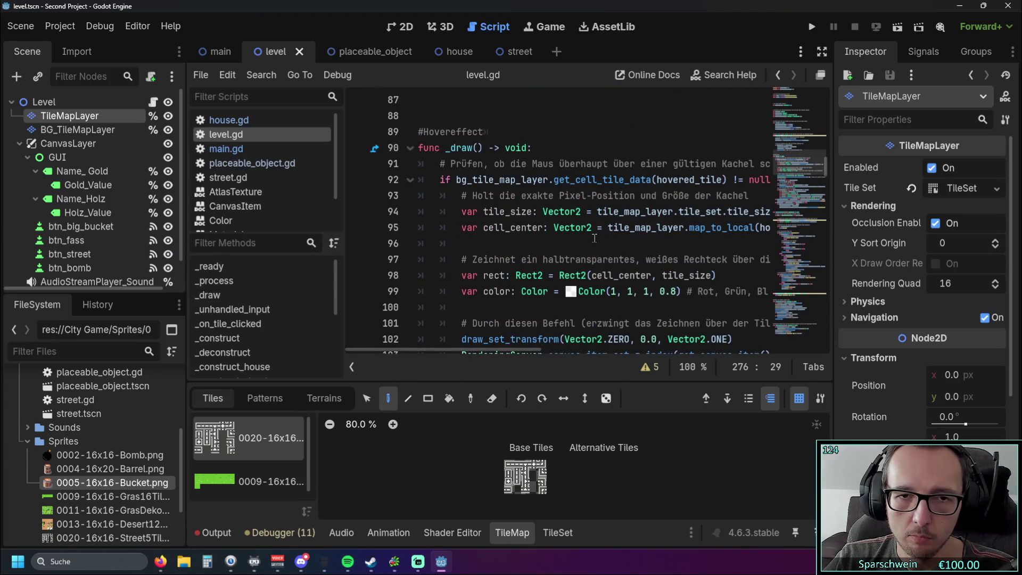
pyautogui.moveTo(442, 350)
pyautogui.mouseDown()
pyautogui.moveTo(471, 345)
pyautogui.moveTo(409, 347)
pyautogui.mouseUp()
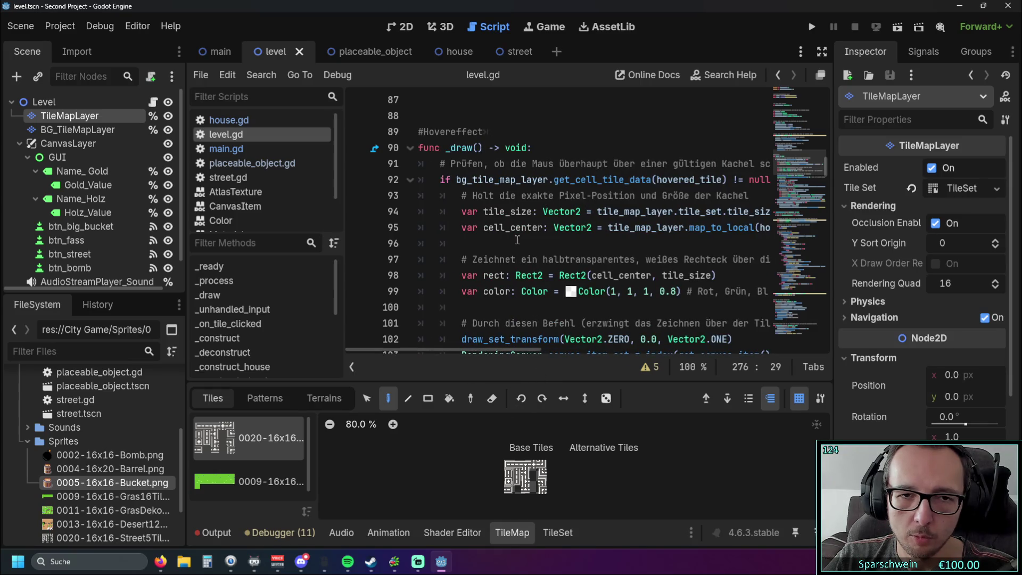
pyautogui.moveTo(346, 243); pyautogui.dragTo(270, 243)
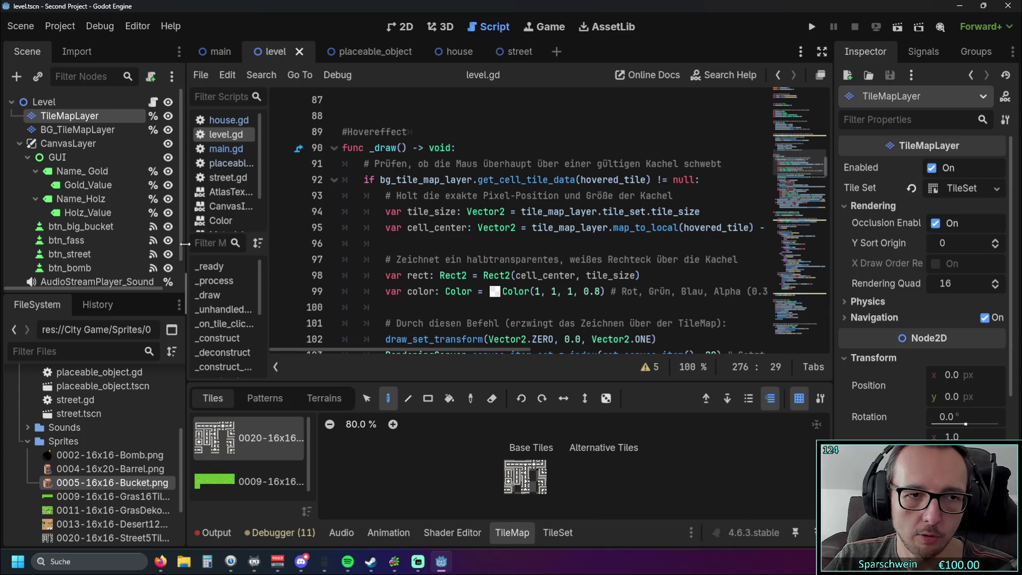
# Drag the left dock splitter further left and scroll to _unhandled_input's mouse-to-tile click handling.
pyautogui.moveTo(185, 243); pyautogui.dragTo(118, 243)
pyautogui.scroll(-7, 493, 223)
pyautogui.scroll(-6, 494, 223)
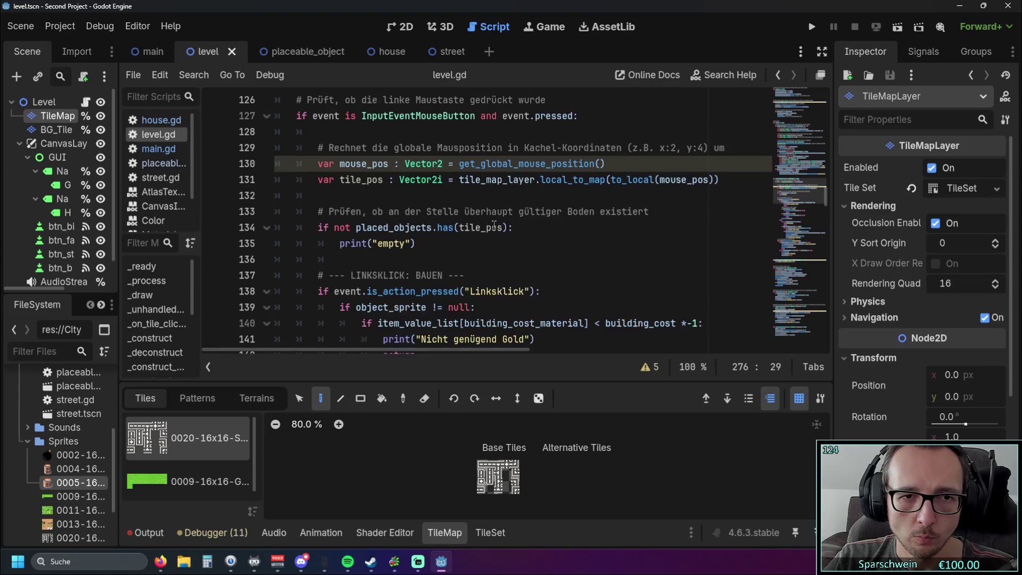
pyautogui.scroll(1, 493, 224)
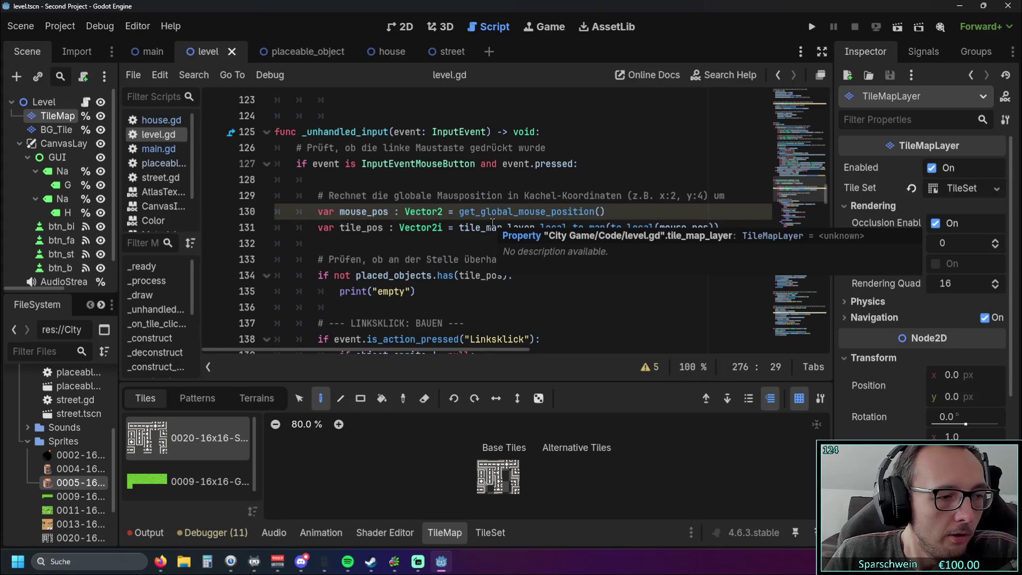
# Scroll to _on_btn_fass_pressed and select its lines 241–250 (1x1 Barrel, -10 GOLD, 5 GOLD output).
pyautogui.scroll(-12, 393, 225)
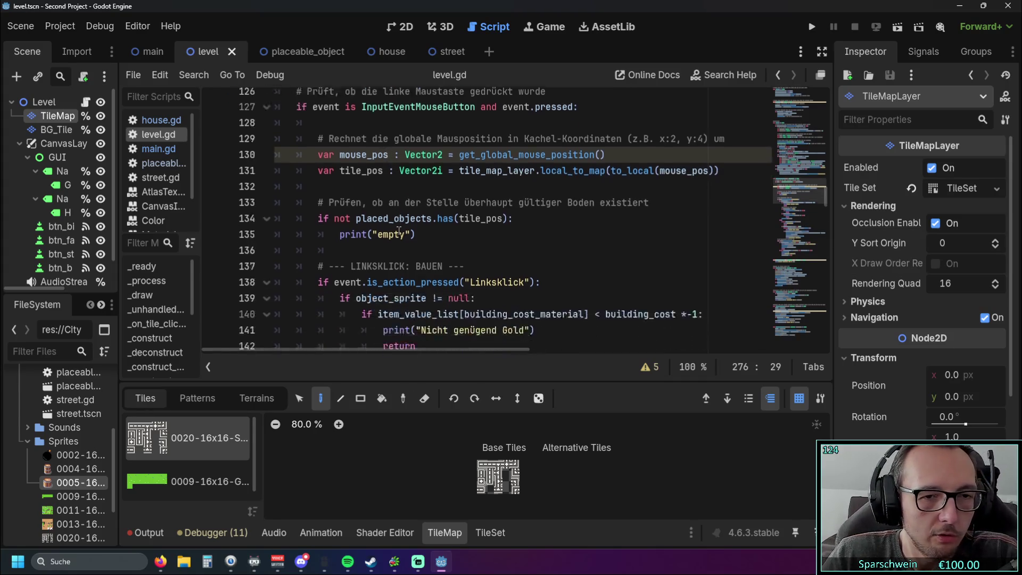
pyautogui.scroll(-7, 415, 243)
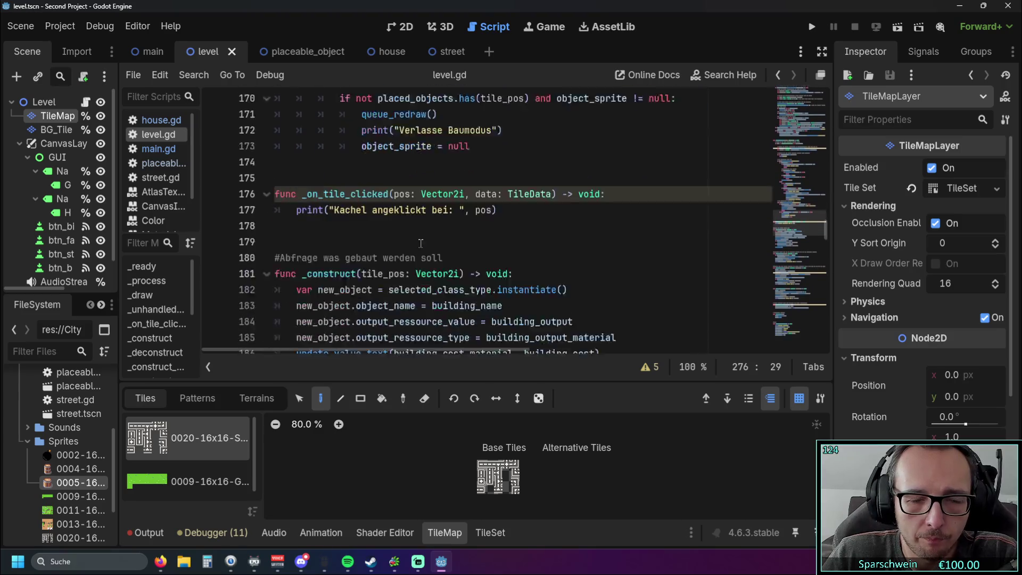
pyautogui.scroll(1, 479, 229)
pyautogui.scroll(-20, 484, 227)
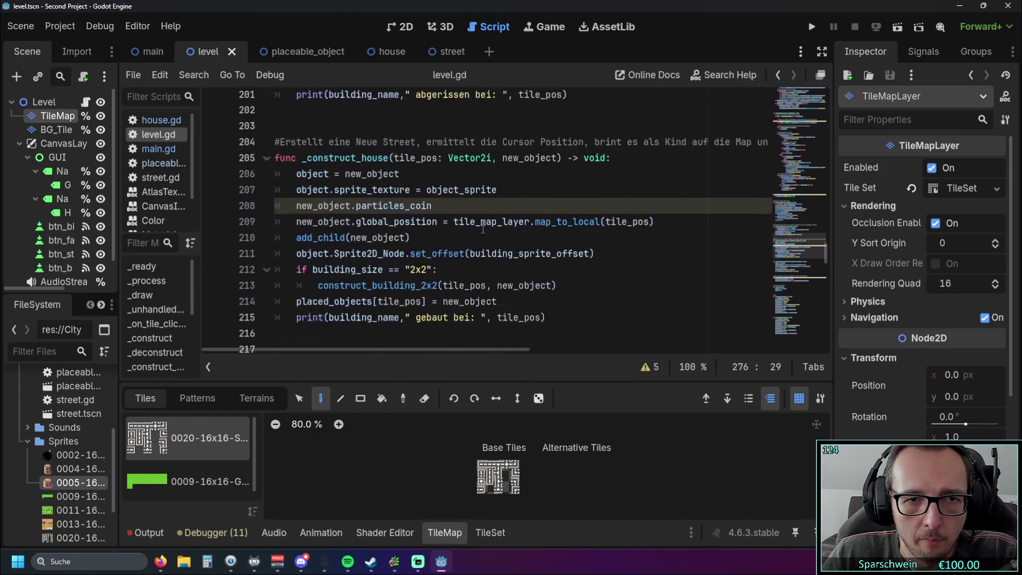
pyautogui.scroll(1, 527, 234)
pyautogui.scroll(-1, 553, 237)
pyautogui.scroll(1, 585, 240)
pyautogui.scroll(-1, 602, 241)
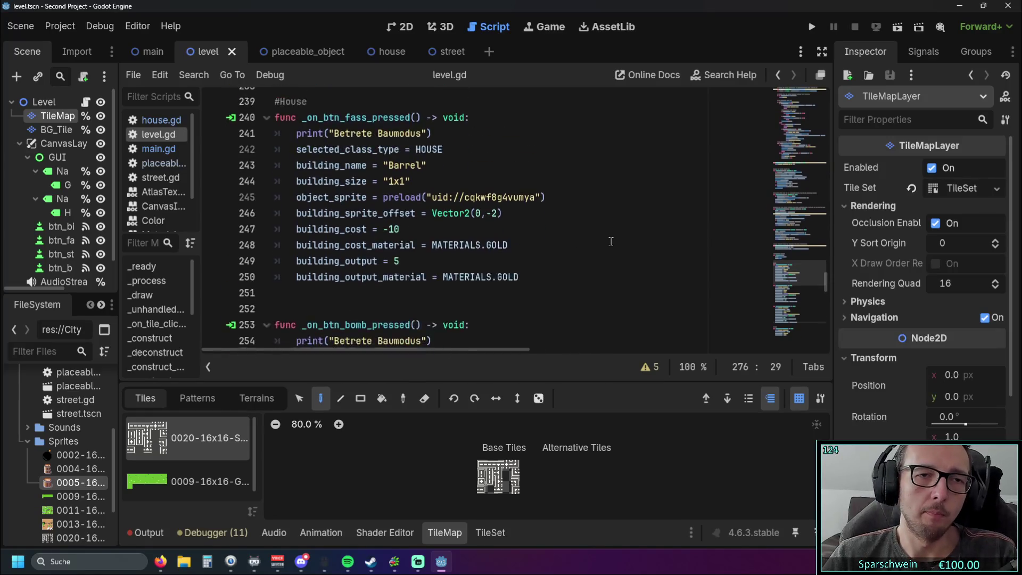
pyautogui.scroll(1, 609, 241)
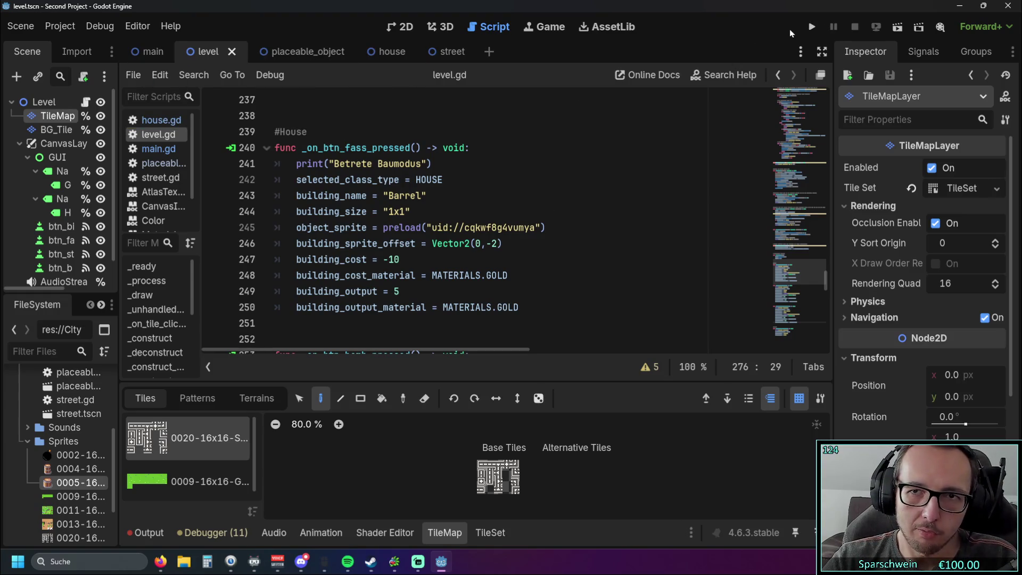
pyautogui.moveTo(524, 309); pyautogui.dragTo(554, 163)
pyautogui.click(561, 183)
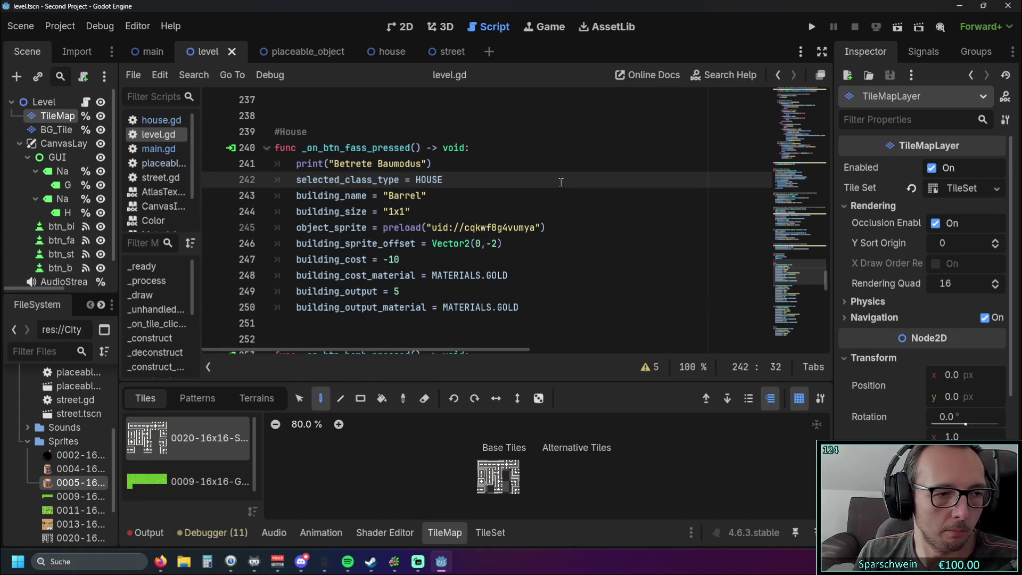
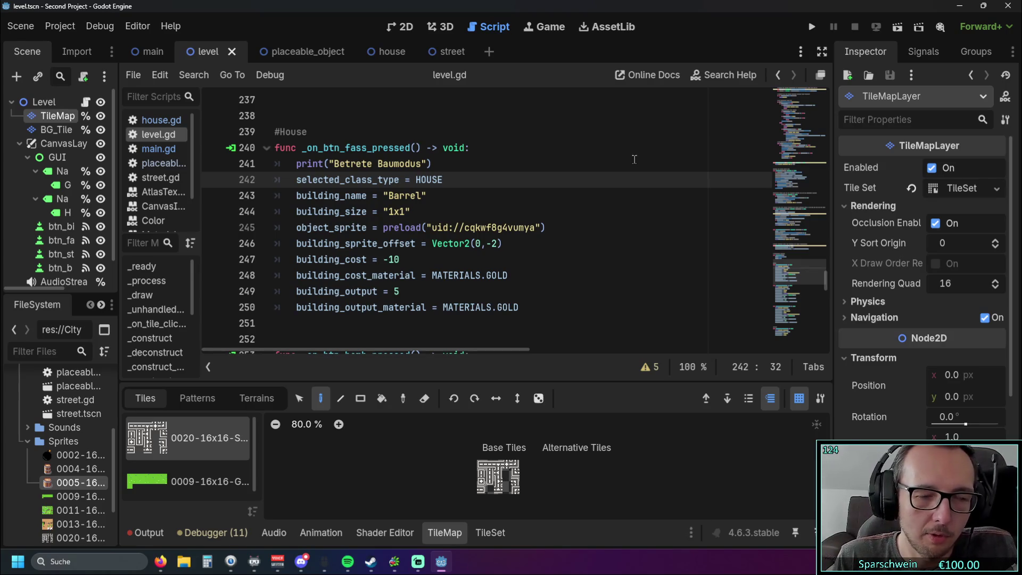
# Scroll through level.gd and highlight the play_sound function.
pyautogui.scroll(-20, 452, 208)
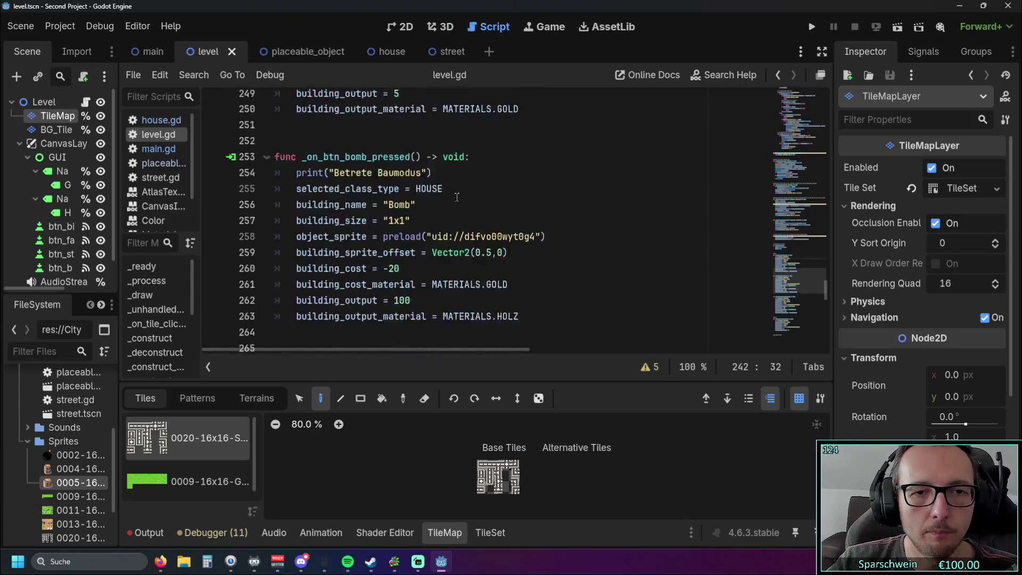
pyautogui.moveTo(468, 381)
pyautogui.mouseDown()
pyautogui.moveTo(468, 314)
pyautogui.moveTo(468, 380)
pyautogui.mouseUp()
pyautogui.scroll(2, 485, 299)
pyautogui.scroll(20, 484, 299)
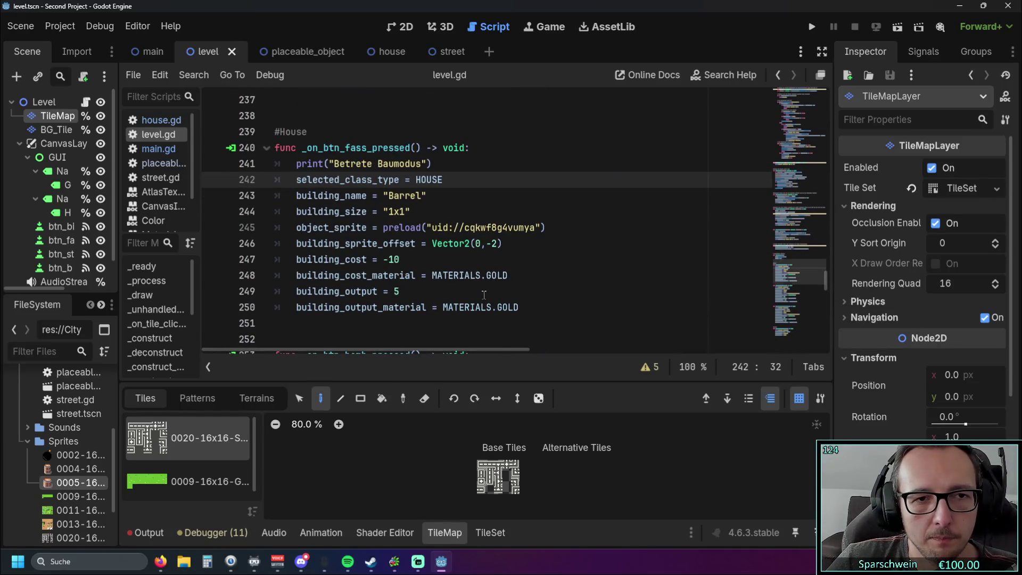
pyautogui.scroll(5, 484, 294)
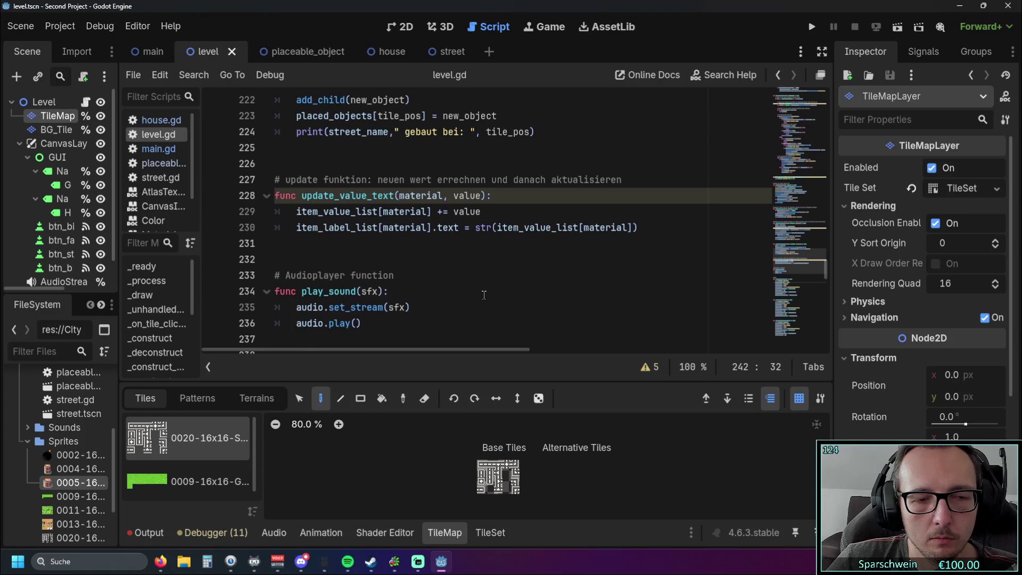
pyautogui.scroll(-1, 484, 295)
pyautogui.click(484, 293)
pyautogui.scroll(1, 479, 295)
pyautogui.scroll(18, 466, 296)
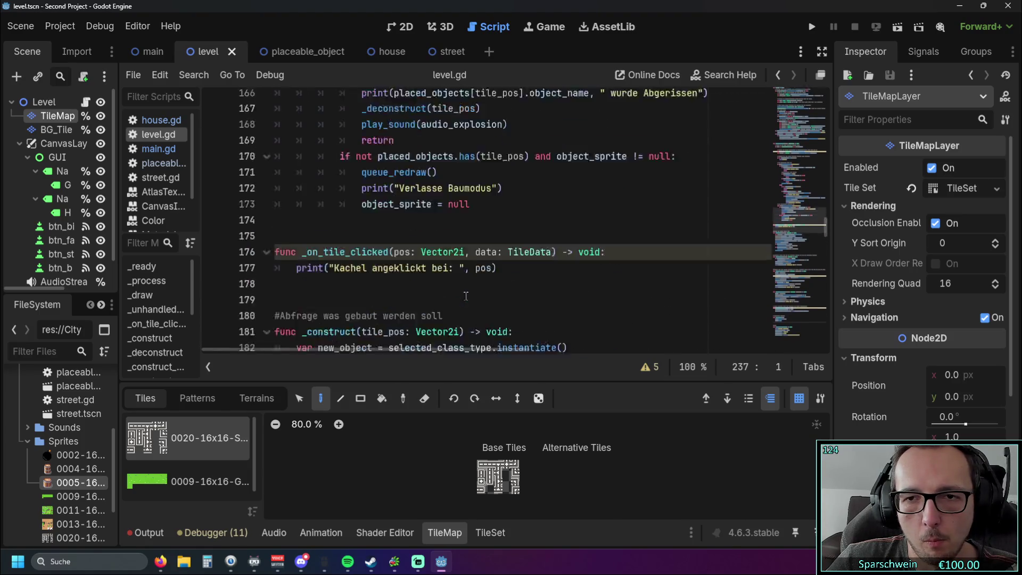
pyautogui.scroll(1, 466, 296)
pyautogui.scroll(7, 466, 295)
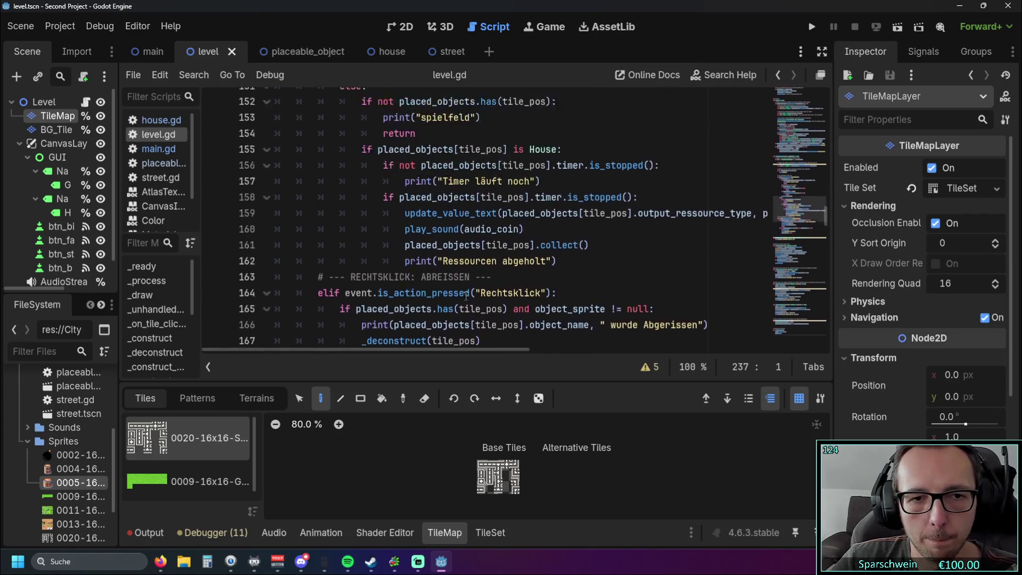
pyautogui.scroll(-15, 466, 296)
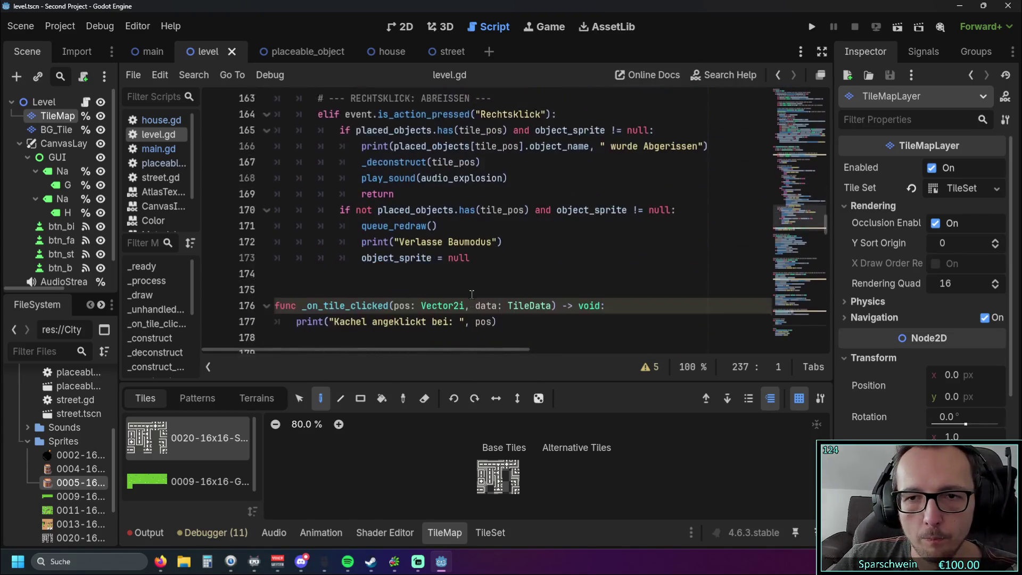
pyautogui.scroll(-13, 469, 285)
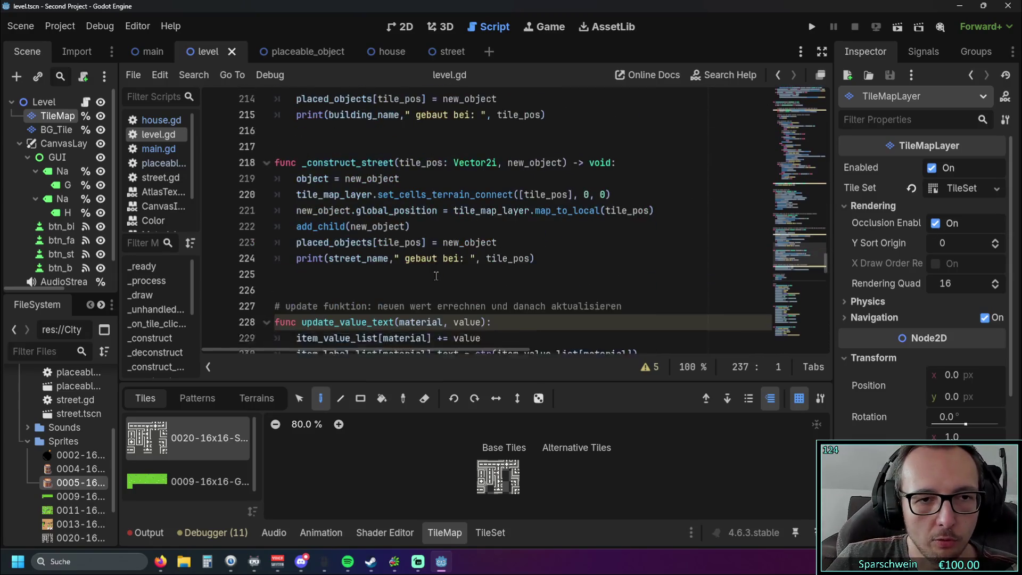
pyautogui.moveTo(391, 230)
pyautogui.mouseDown()
pyautogui.moveTo(276, 179)
pyautogui.moveTo(298, 195)
pyautogui.mouseUp()
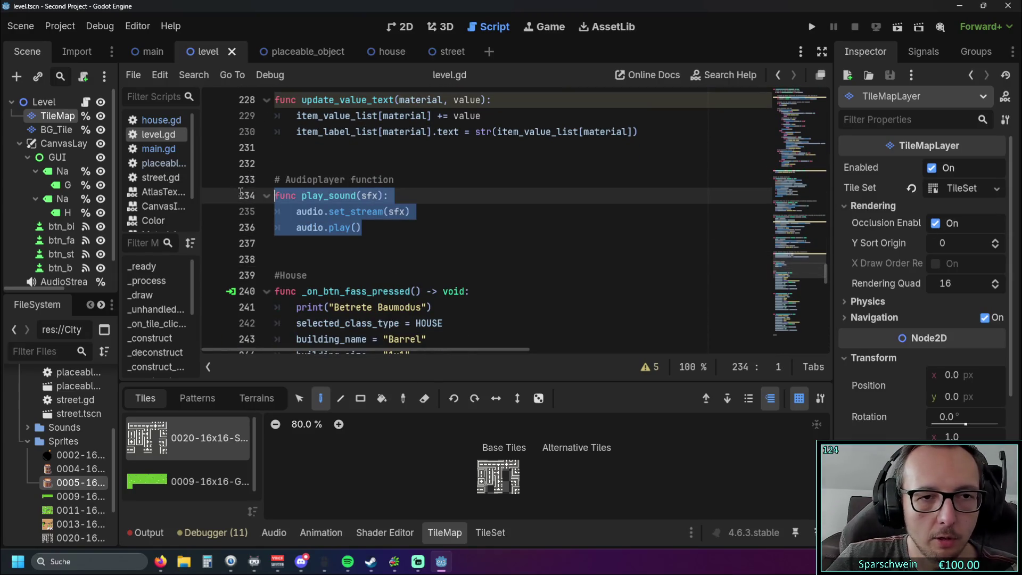
pyautogui.click(334, 258)
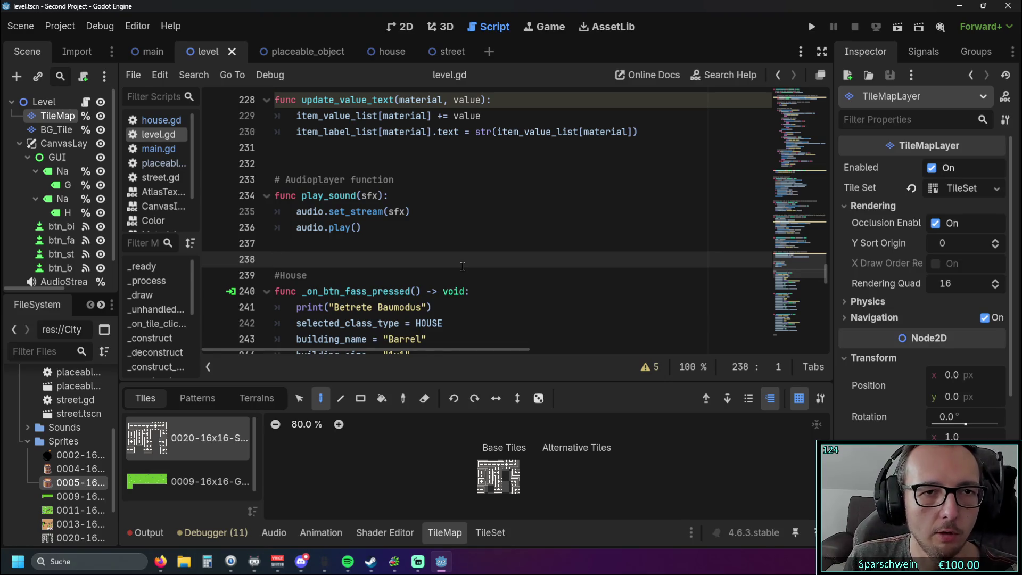
# Point out the update_value_text function signature and the Audioplayer function comment.
pyautogui.scroll(1, 458, 262)
pyautogui.click(435, 234)
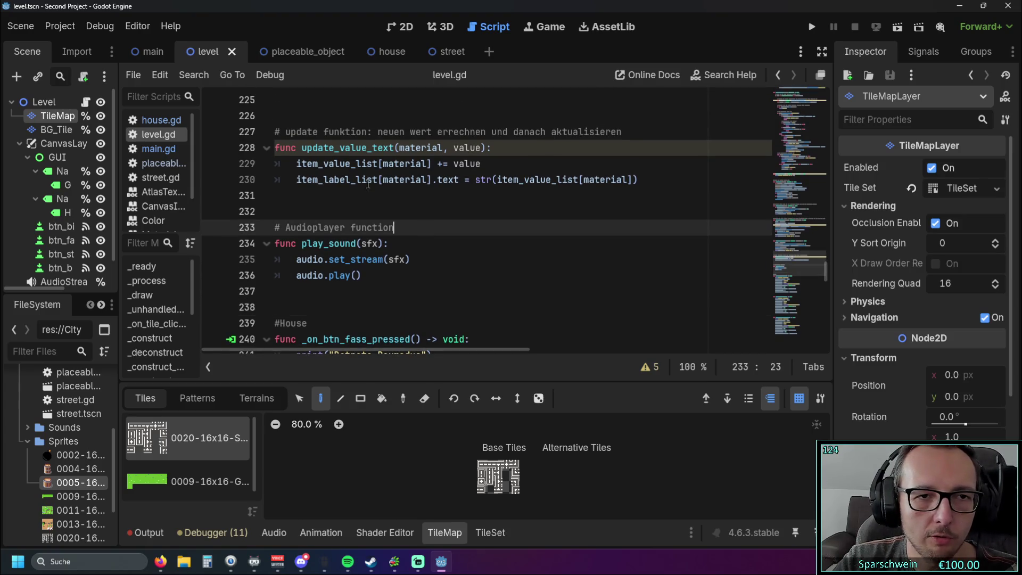
pyautogui.click(373, 147)
pyautogui.click(441, 195)
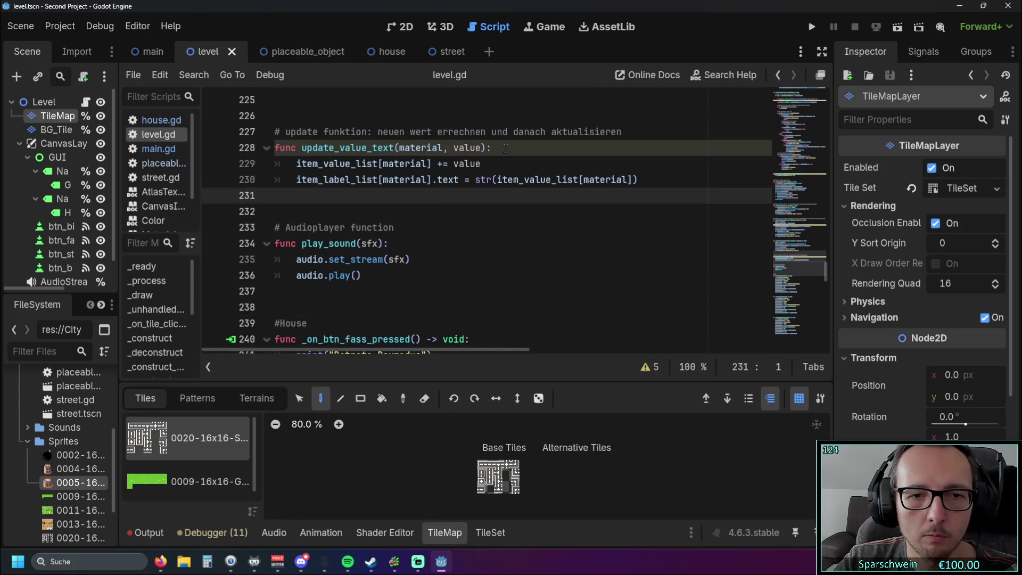
pyautogui.click(485, 147)
pyautogui.scroll(1, 487, 270)
pyautogui.scroll(-1, 313, 154)
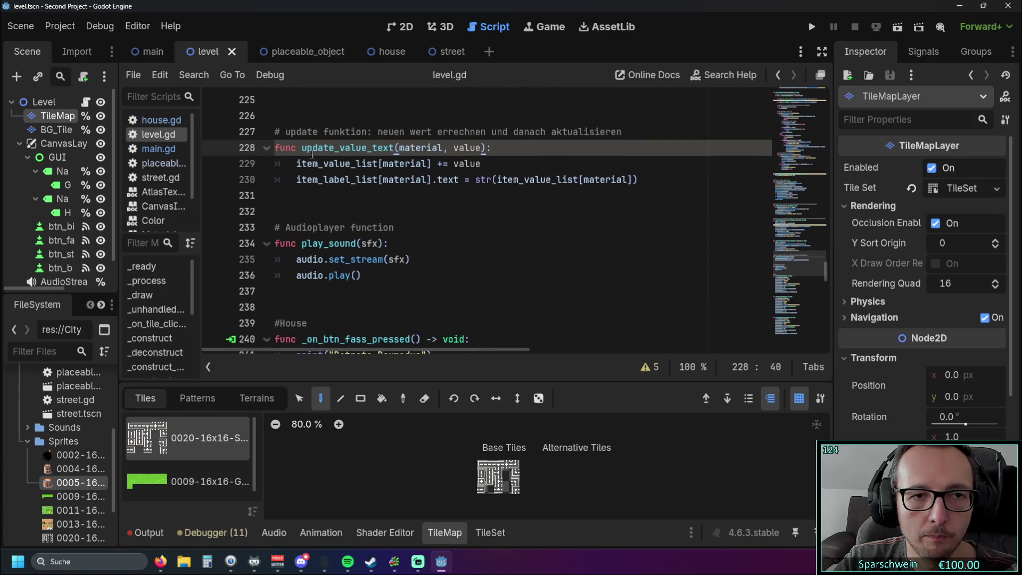
pyautogui.click(447, 231)
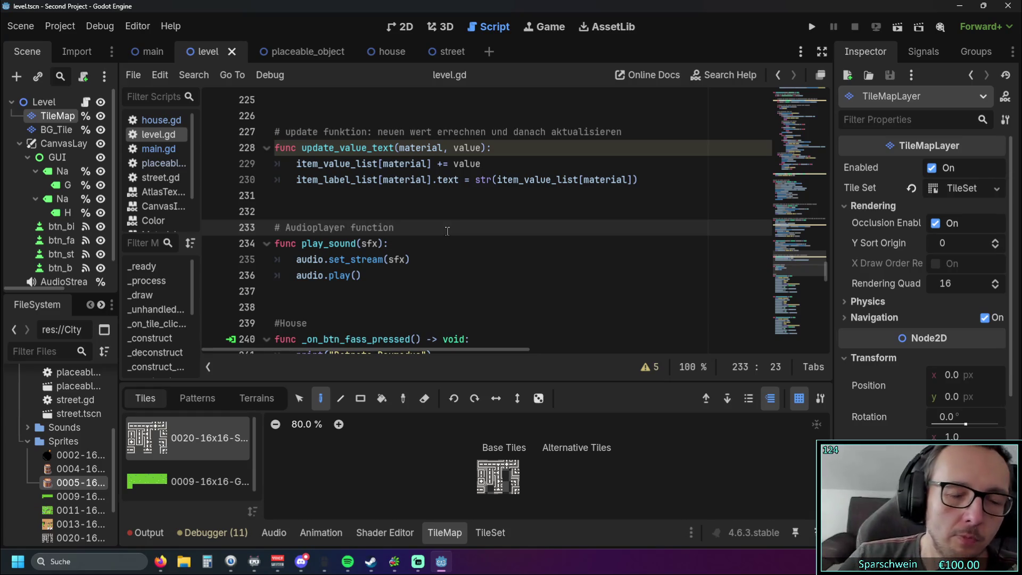
# Scroll back to the _construct function's queue_redraw() line.
pyautogui.scroll(-20, 447, 231)
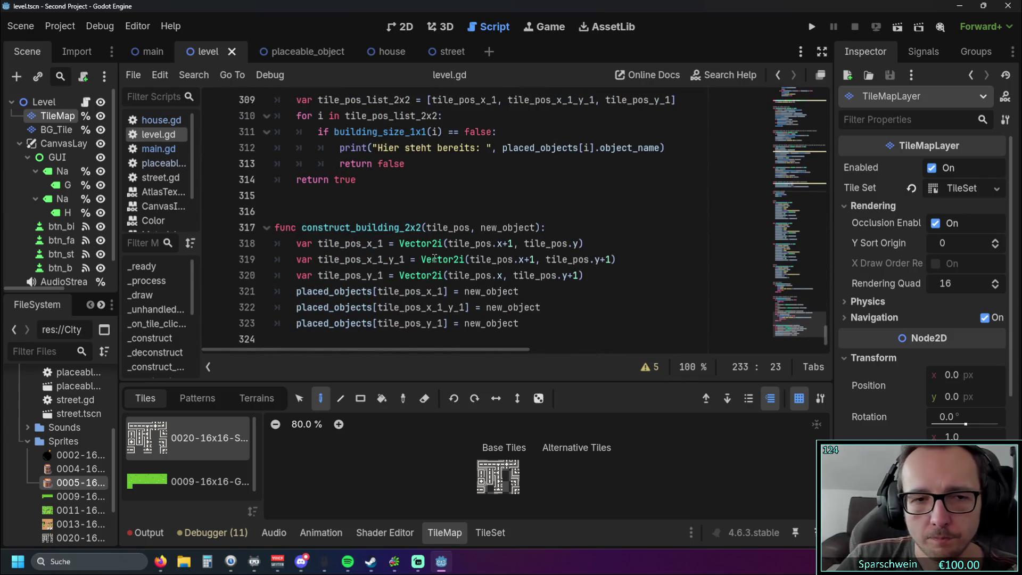
pyautogui.scroll(20, 434, 257)
pyautogui.scroll(6, 434, 256)
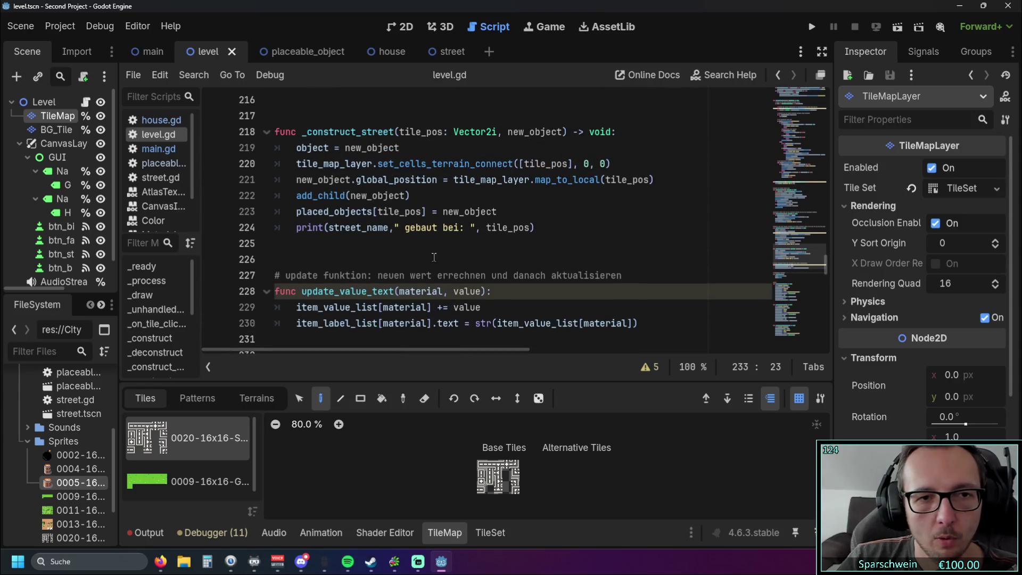
pyautogui.scroll(2, 434, 257)
pyautogui.scroll(2, 429, 262)
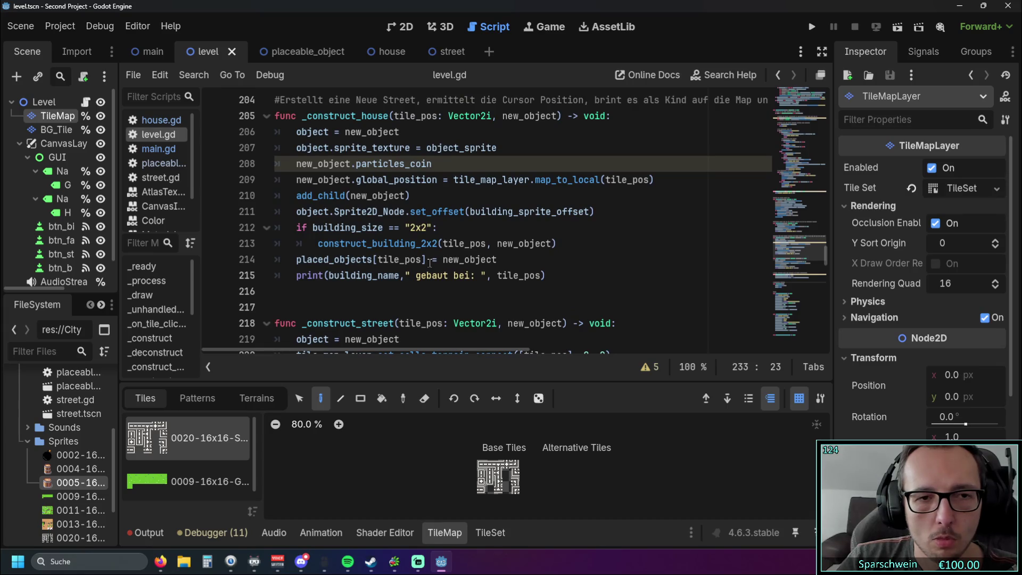
pyautogui.scroll(2, 430, 262)
pyautogui.scroll(-2, 430, 263)
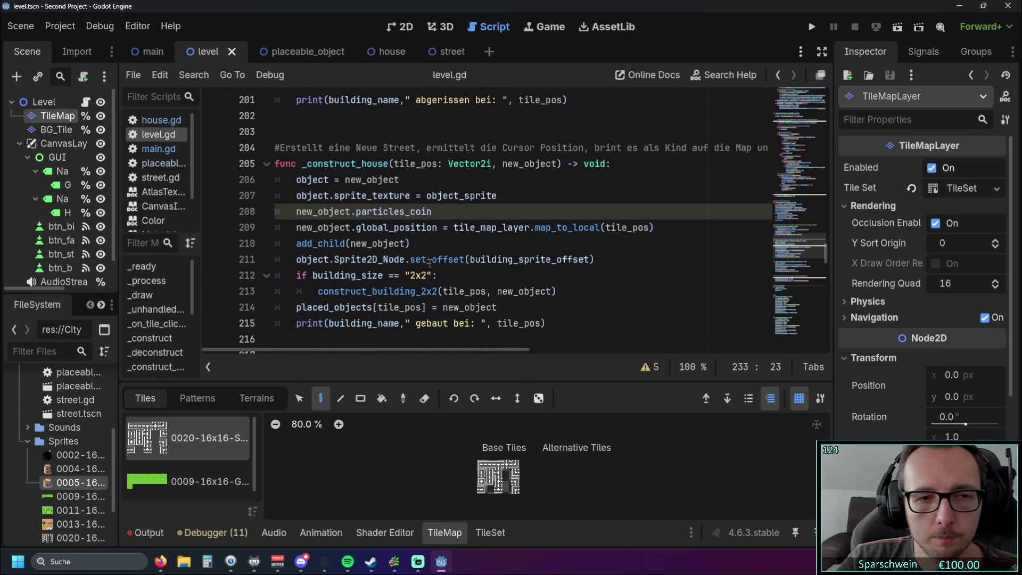
pyautogui.scroll(-3, 430, 262)
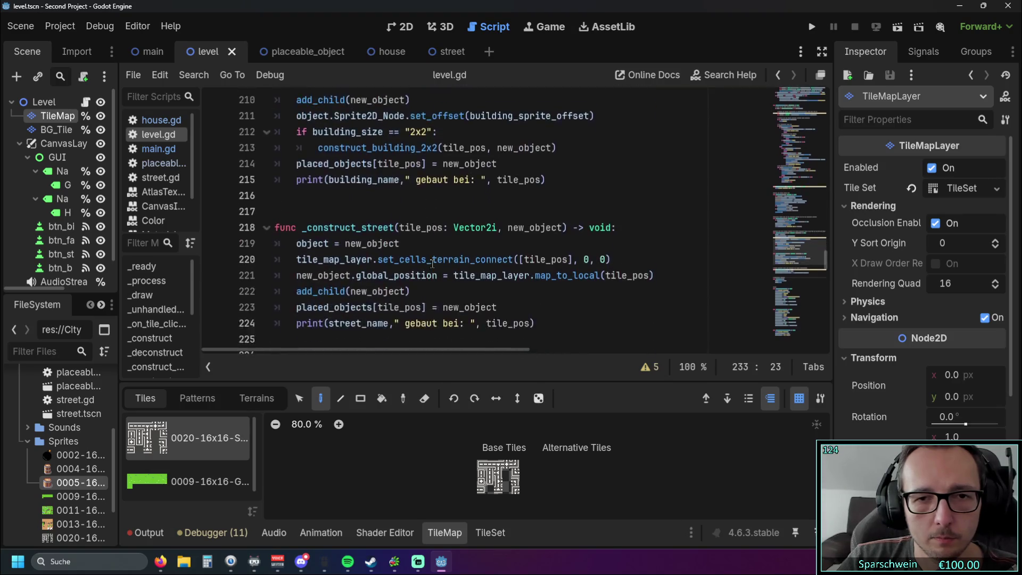
pyautogui.scroll(3, 433, 261)
pyautogui.scroll(7, 432, 261)
pyautogui.scroll(1, 428, 262)
pyautogui.scroll(-1, 426, 263)
pyautogui.click(417, 292)
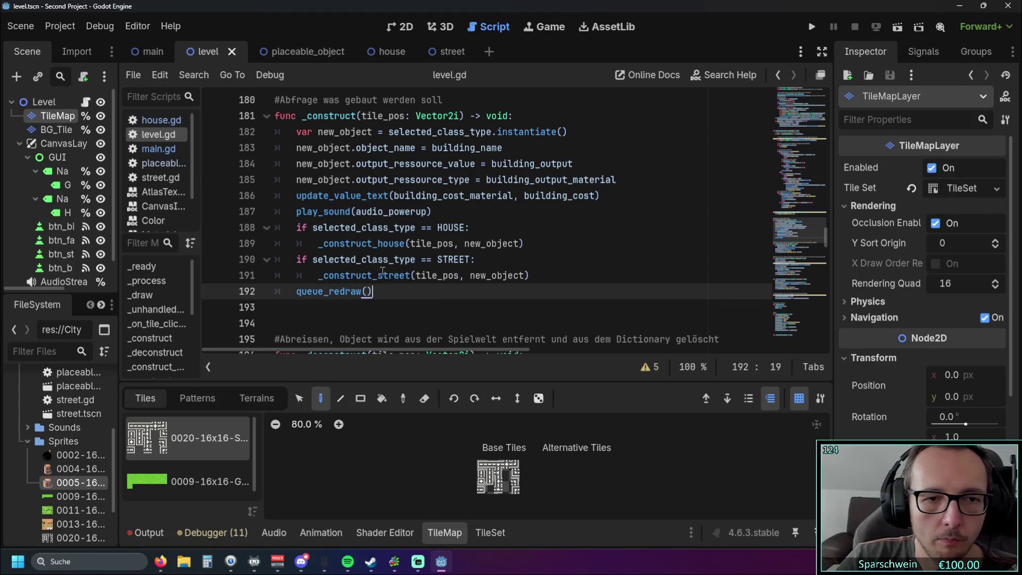
# Highlight the update_value_text and play_sound calls and the new_object setup lines.
pyautogui.moveTo(297, 195); pyautogui.dragTo(432, 213)
pyautogui.click(448, 226)
pyautogui.scroll(1, 367, 211)
pyautogui.scroll(-1, 371, 213)
pyautogui.moveTo(297, 132); pyautogui.dragTo(354, 181)
pyautogui.click(460, 242)
pyautogui.doubleClick(388, 196)
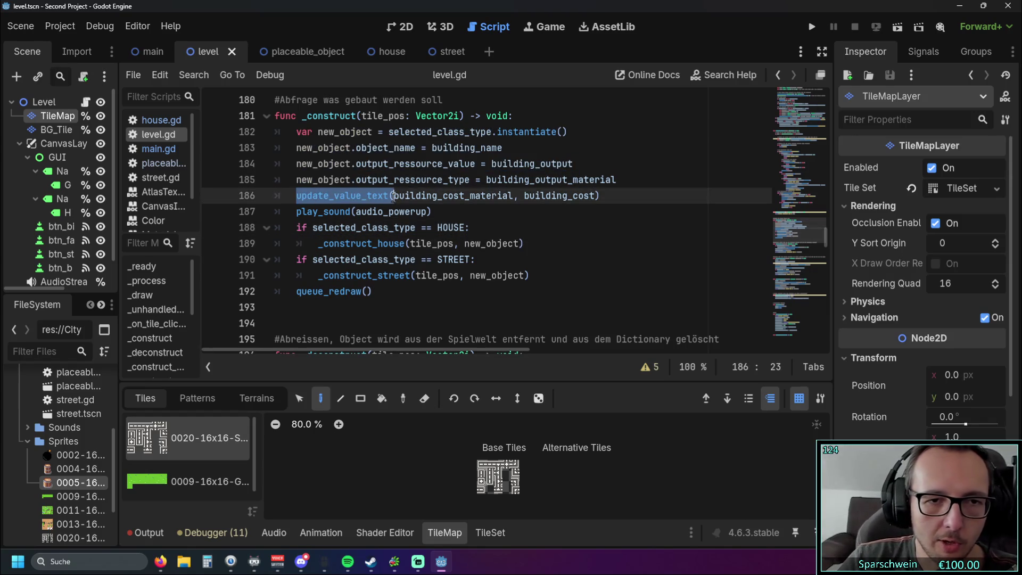
pyautogui.click(506, 228)
# Select the update_value_text and play_sound call names and the start of the HOUSE check.
pyautogui.scroll(1, 506, 227)
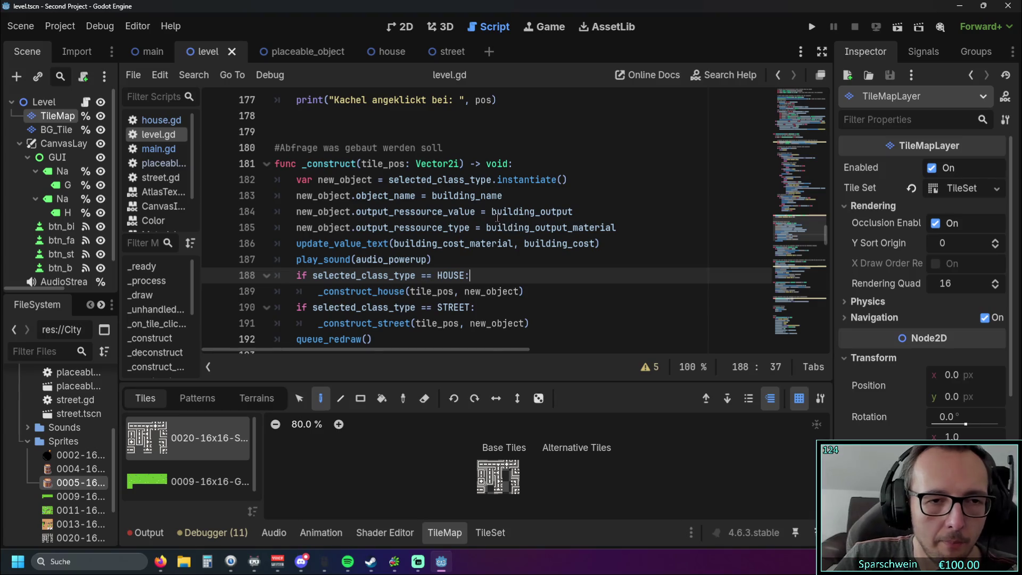
pyautogui.scroll(-1, 500, 219)
pyautogui.click(471, 208)
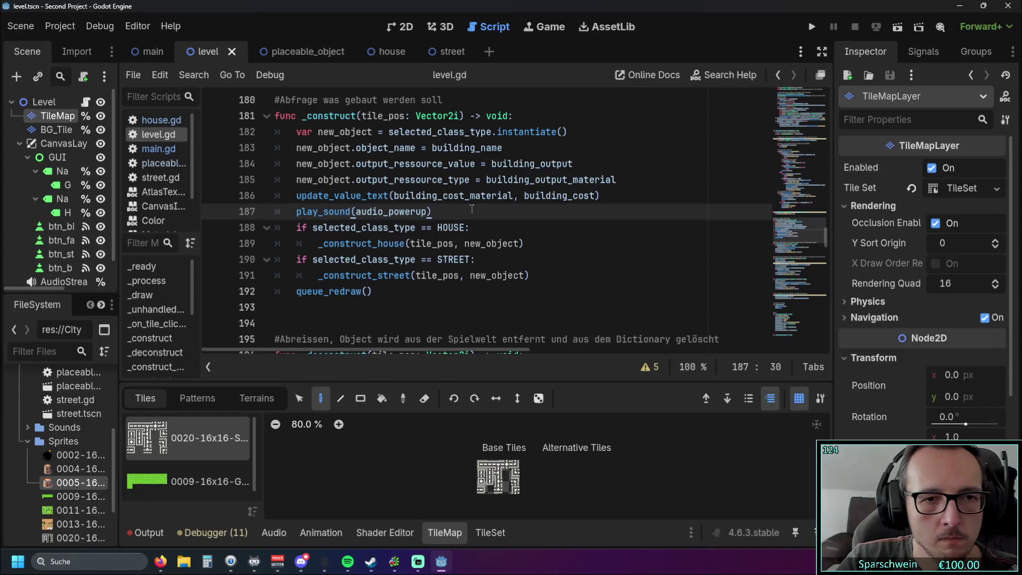
pyautogui.click(296, 195)
pyautogui.moveTo(297, 196); pyautogui.dragTo(390, 195)
pyautogui.click(297, 211)
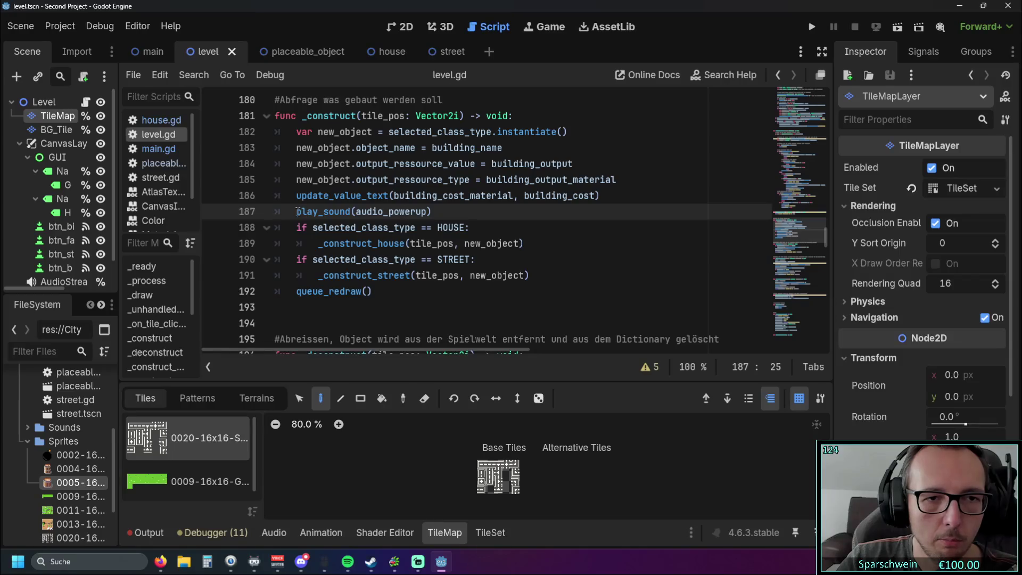
pyautogui.moveTo(297, 211); pyautogui.dragTo(352, 211)
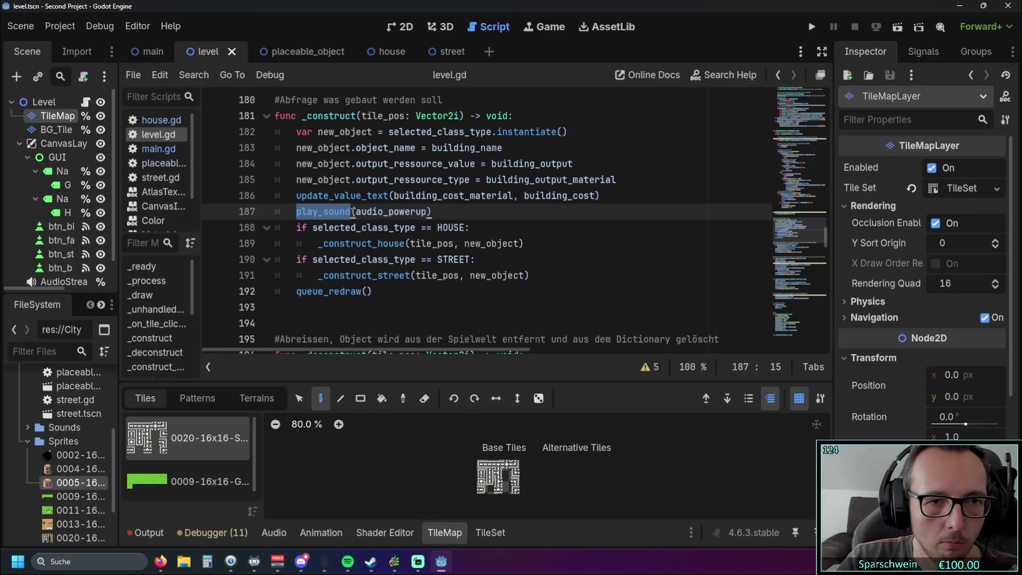
pyautogui.click(307, 238)
pyautogui.moveTo(295, 227); pyautogui.dragTo(330, 227)
pyautogui.click(330, 227)
# Highlight the object_name assignment, the play_sound call, and the cost, sound and construct lines.
pyautogui.scroll(1, 404, 248)
pyautogui.moveTo(296, 195); pyautogui.dragTo(503, 196)
pyautogui.click(521, 197)
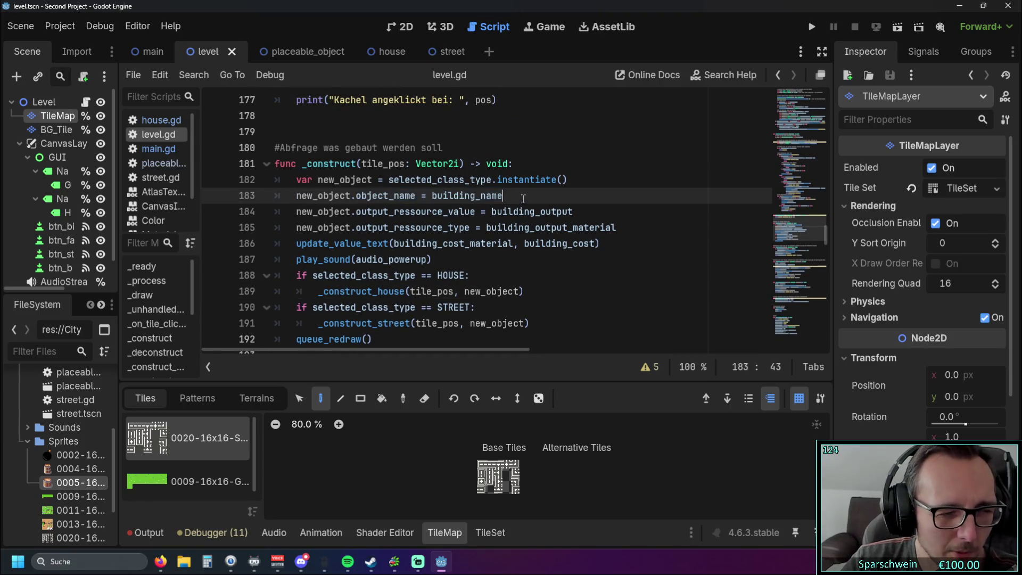
pyautogui.scroll(-1, 521, 198)
pyautogui.moveTo(296, 211); pyautogui.dragTo(356, 211)
pyautogui.click(476, 211)
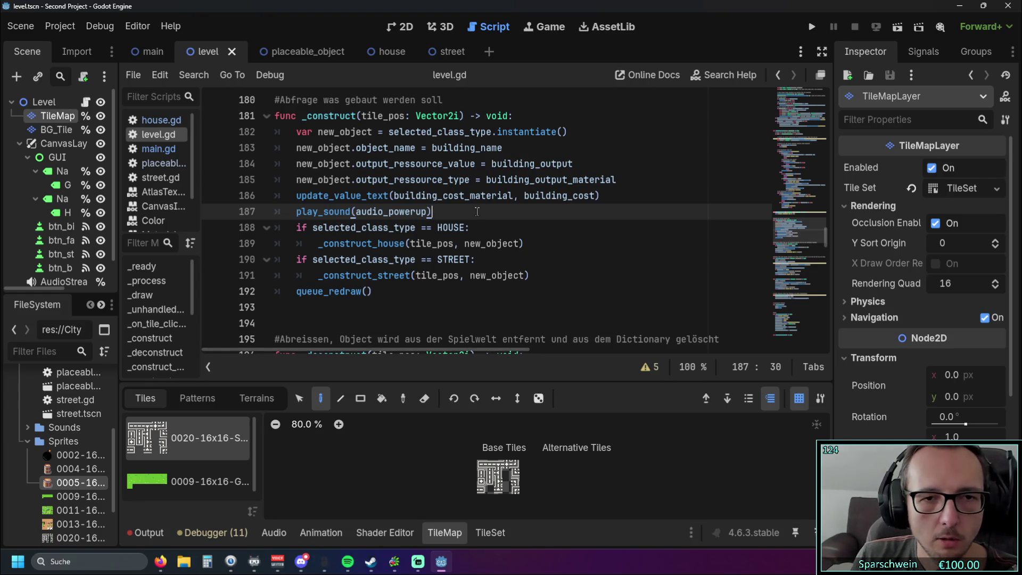
pyautogui.click(404, 294)
pyautogui.moveTo(324, 234); pyautogui.dragTo(292, 195)
pyautogui.click(482, 230)
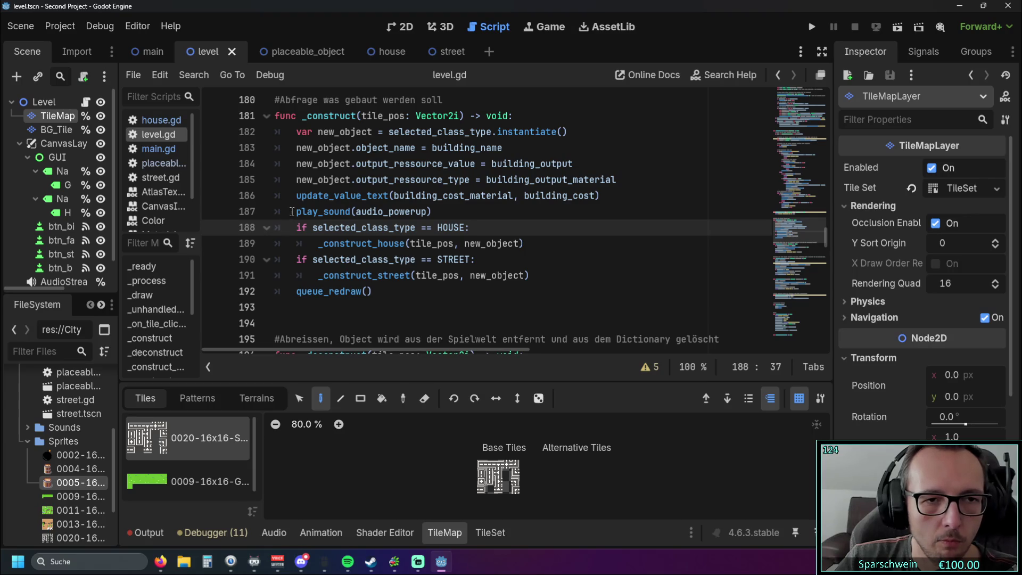
# Select the construct branch, then the update_value_text (line 186) and play_sound (line 187) calls.
pyautogui.moveTo(295, 195); pyautogui.dragTo(361, 276)
pyautogui.click(444, 306)
pyautogui.click(296, 196)
pyautogui.moveTo(296, 195); pyautogui.dragTo(406, 196)
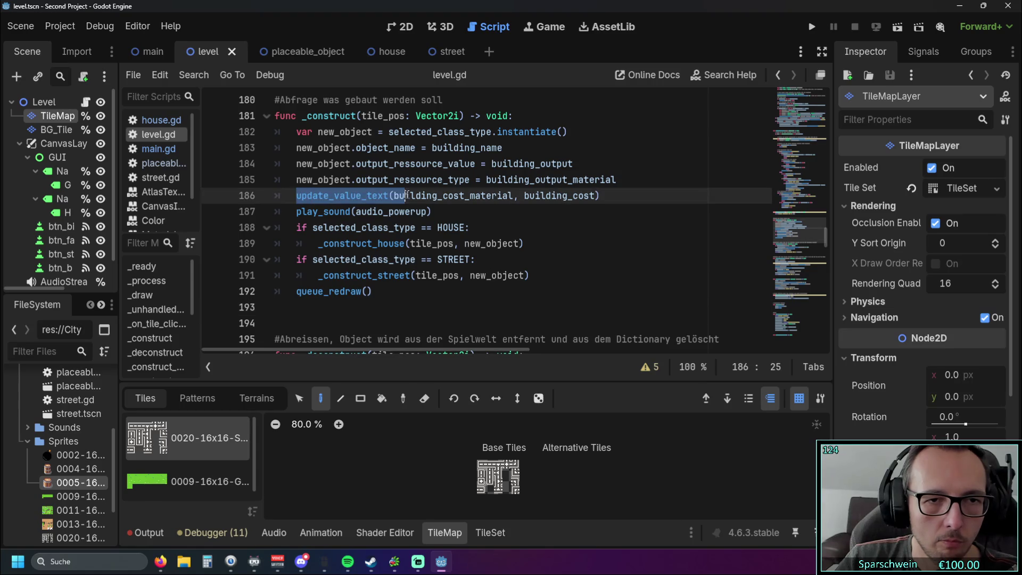
pyautogui.click(480, 212)
pyautogui.click(300, 195)
pyautogui.click(303, 212)
pyautogui.moveTo(297, 211); pyautogui.dragTo(406, 211)
pyautogui.click(456, 212)
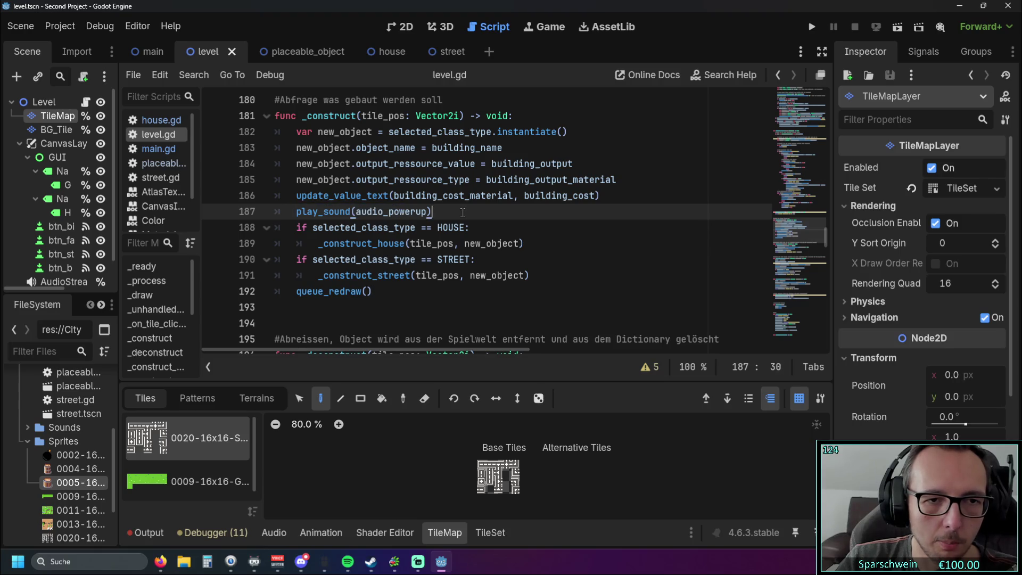
# Select HOUSE in the type check, then the queue_redraw() call below _construct_house.
pyautogui.click(314, 223)
pyautogui.moveTo(437, 227); pyautogui.dragTo(466, 227)
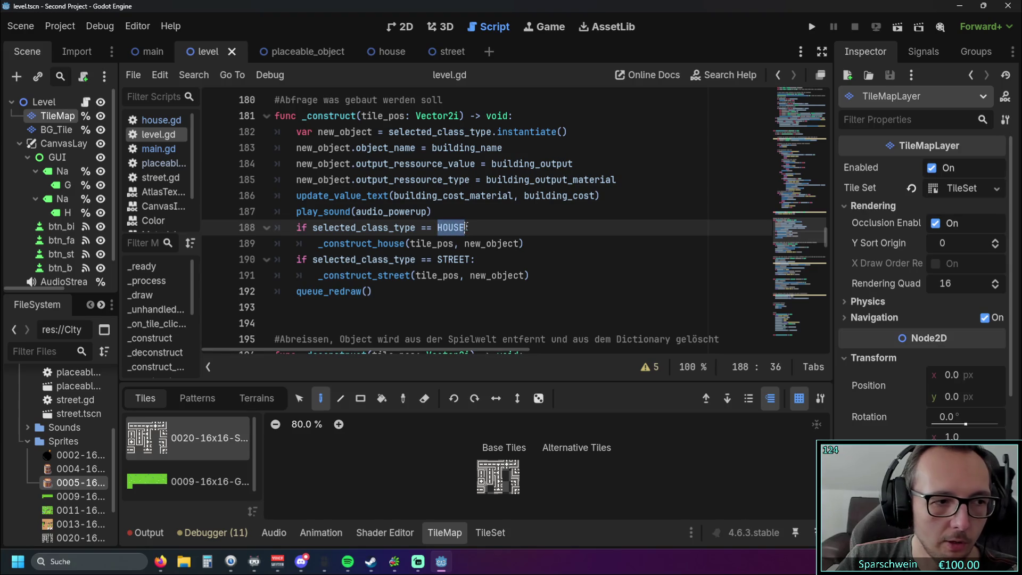
pyautogui.click(480, 225)
pyautogui.press('Down')
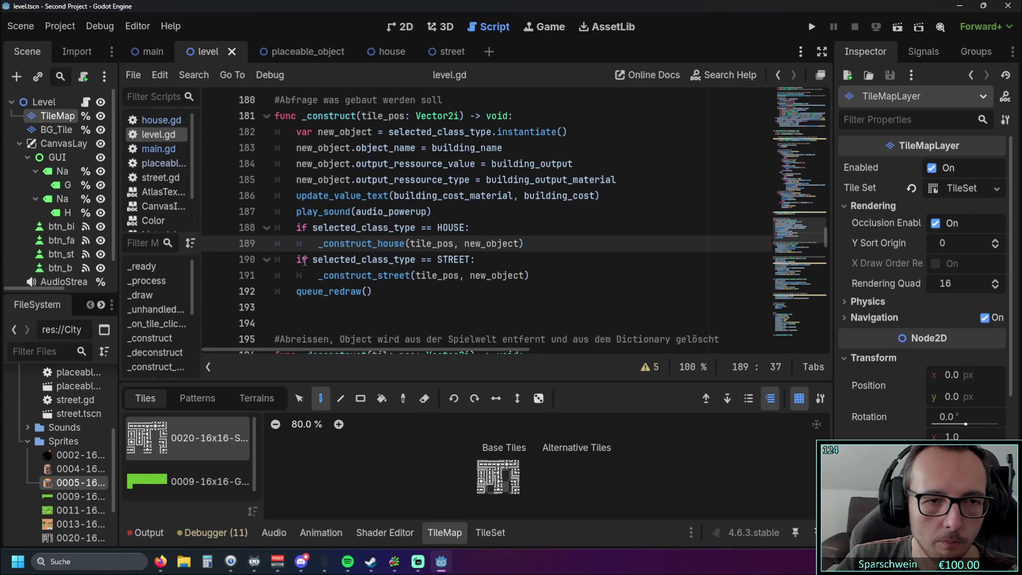
pyautogui.press('Down')
pyautogui.press('Down')
pyautogui.press('Down')
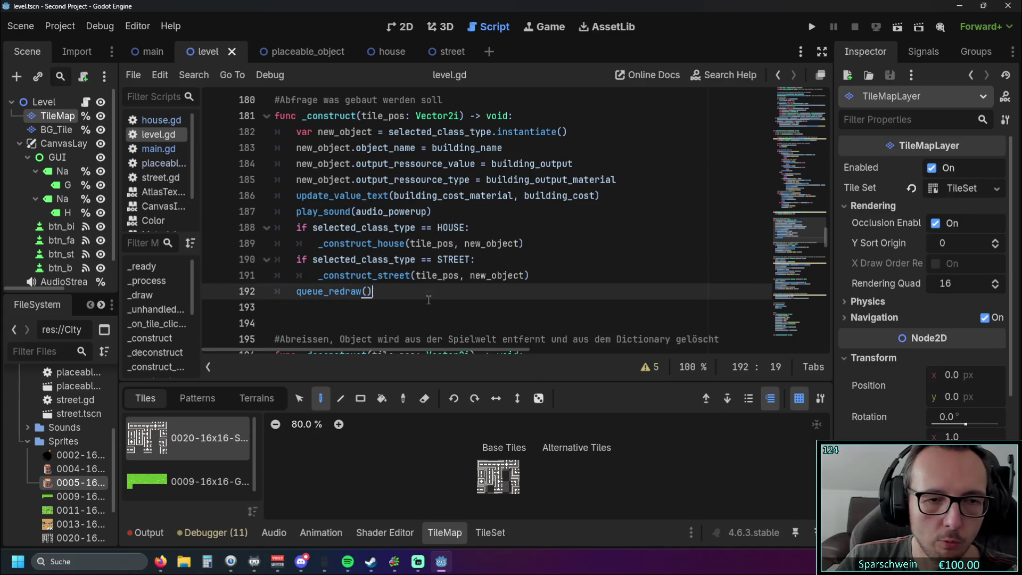
pyautogui.press('Home')
pyautogui.hotkey('shift', 'End')
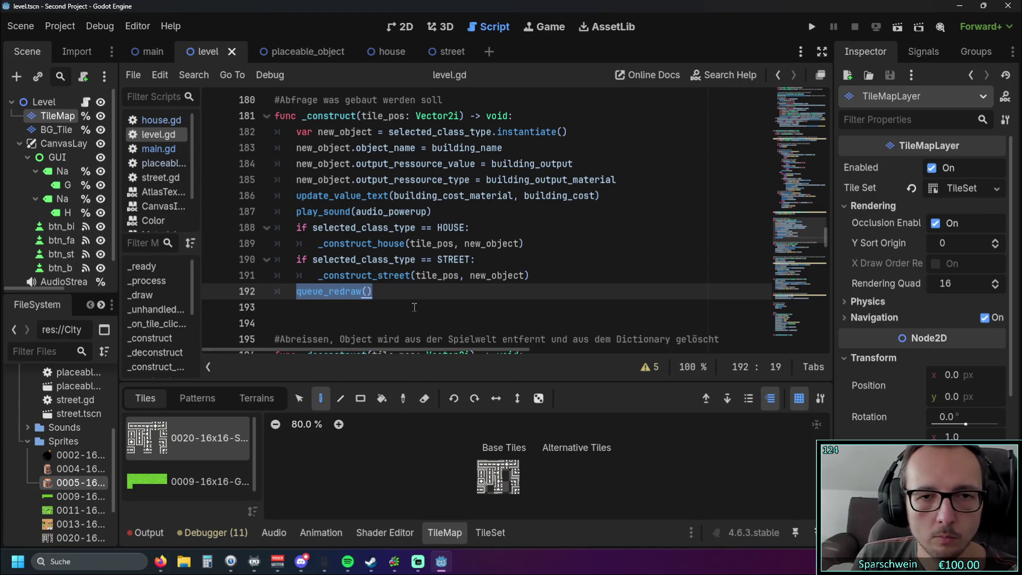
# Find draw_texture on line 109 of _draw, read the full line, and float the script editor.
pyautogui.scroll(20, 414, 307)
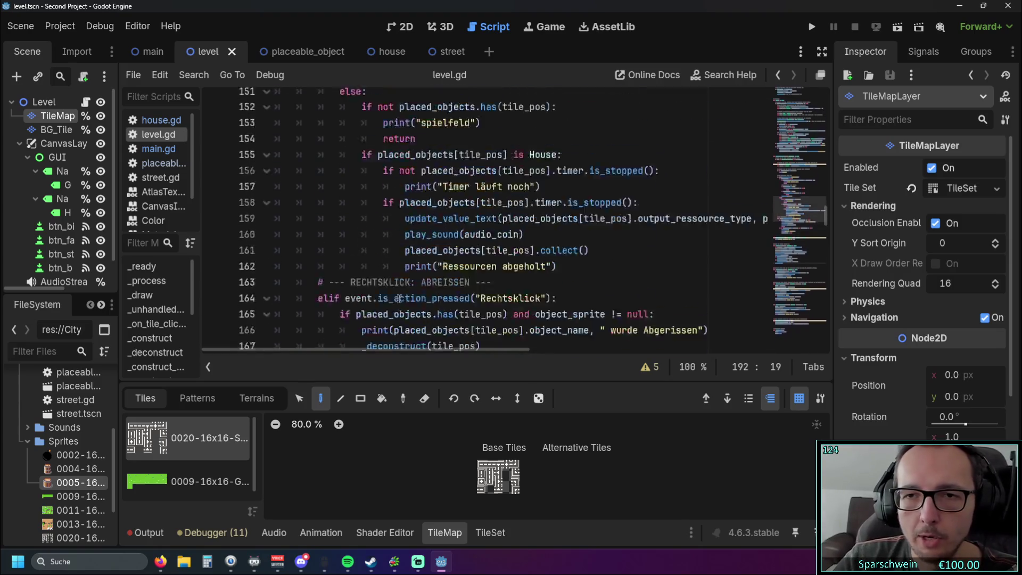
pyautogui.scroll(10, 399, 299)
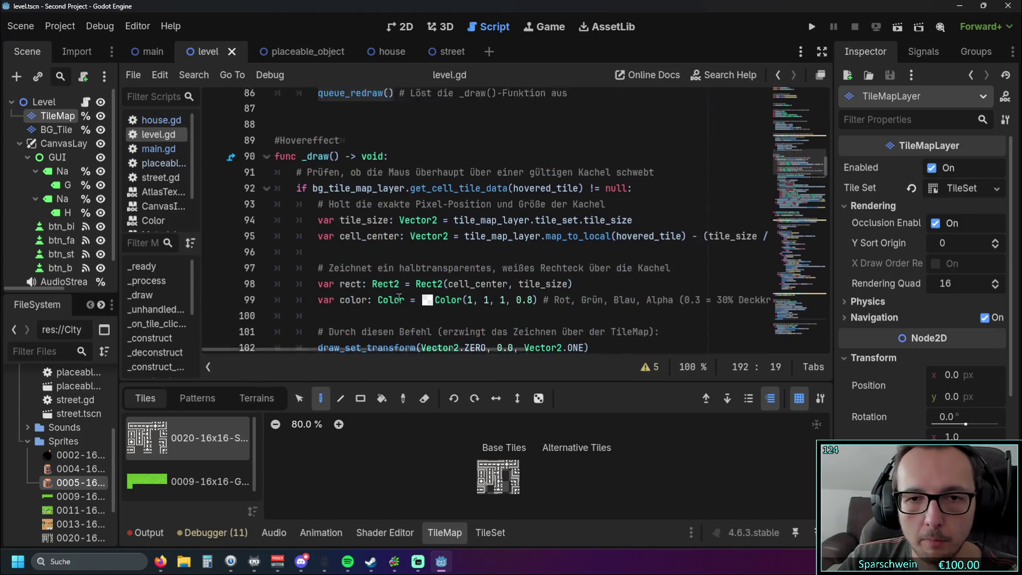
pyautogui.scroll(-12, 424, 297)
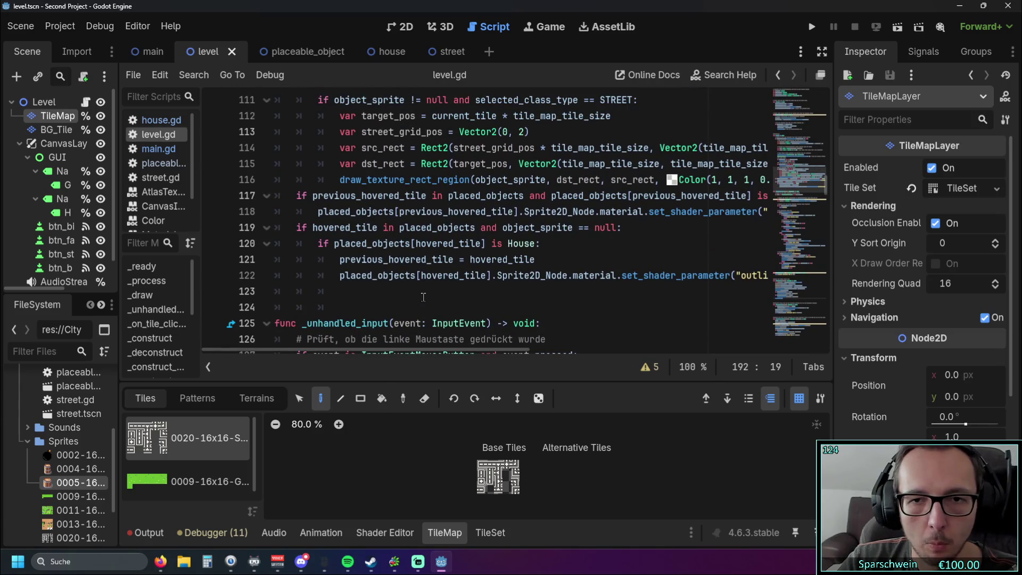
pyautogui.scroll(1, 423, 297)
pyautogui.moveTo(343, 351)
pyautogui.mouseDown()
pyautogui.moveTo(569, 350)
pyautogui.moveTo(376, 351)
pyautogui.mouseUp()
pyautogui.scroll(2, 455, 343)
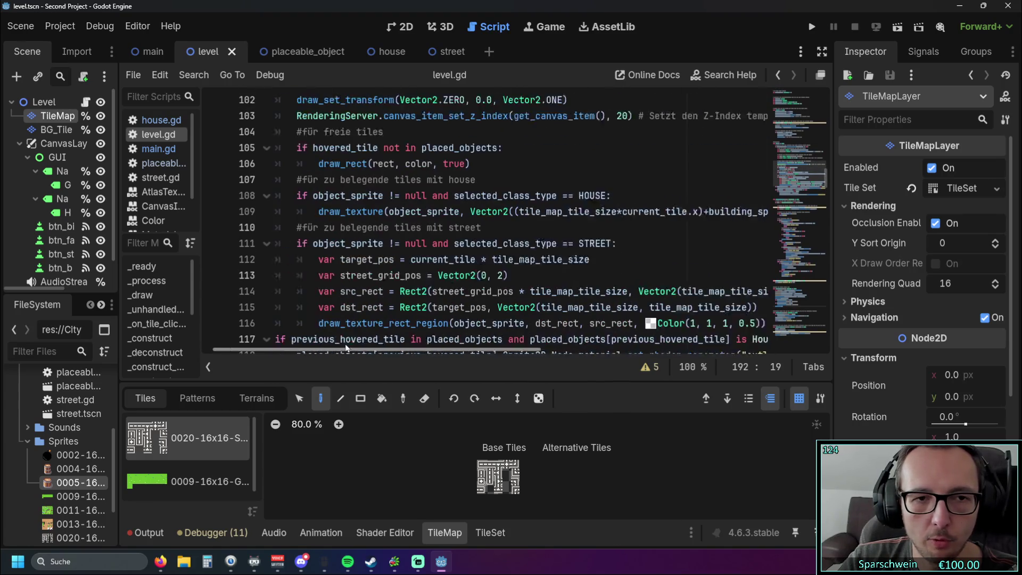
pyautogui.doubleClick(356, 215)
pyautogui.moveTo(341, 216); pyautogui.dragTo(399, 220)
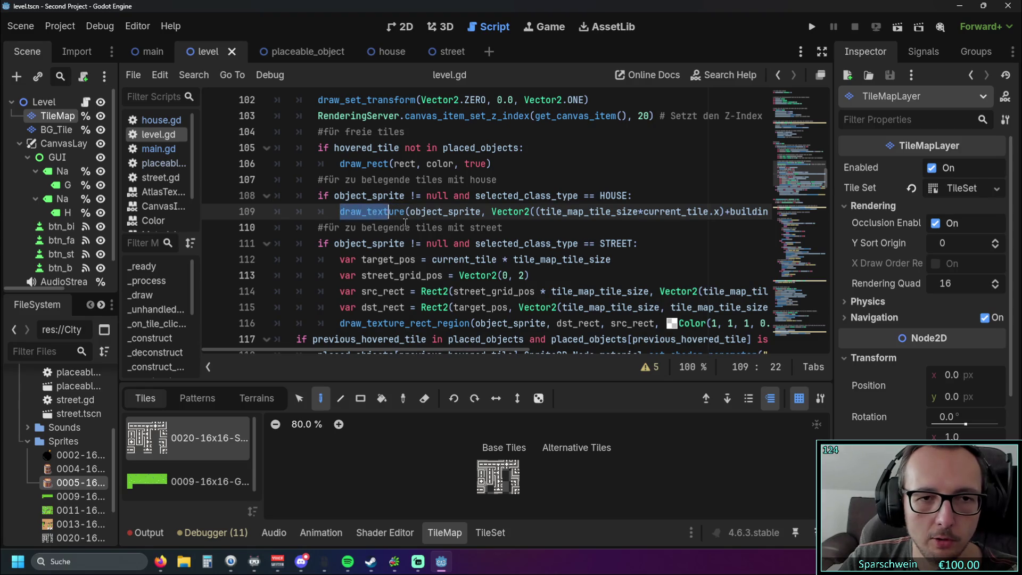
pyautogui.click(400, 226)
pyautogui.moveTo(399, 350); pyautogui.dragTo(771, 324)
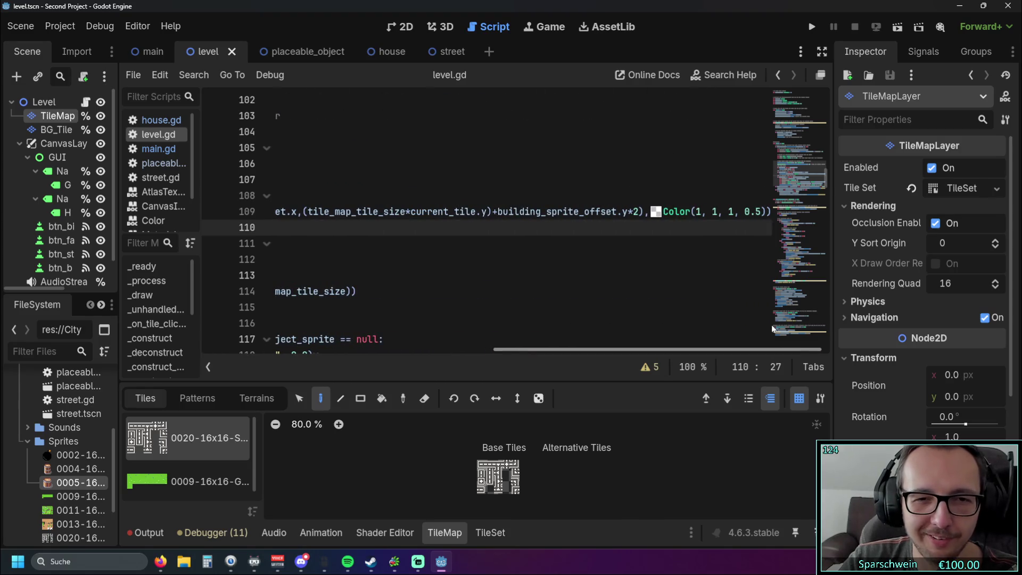
pyautogui.hscroll(-5, 692, 319)
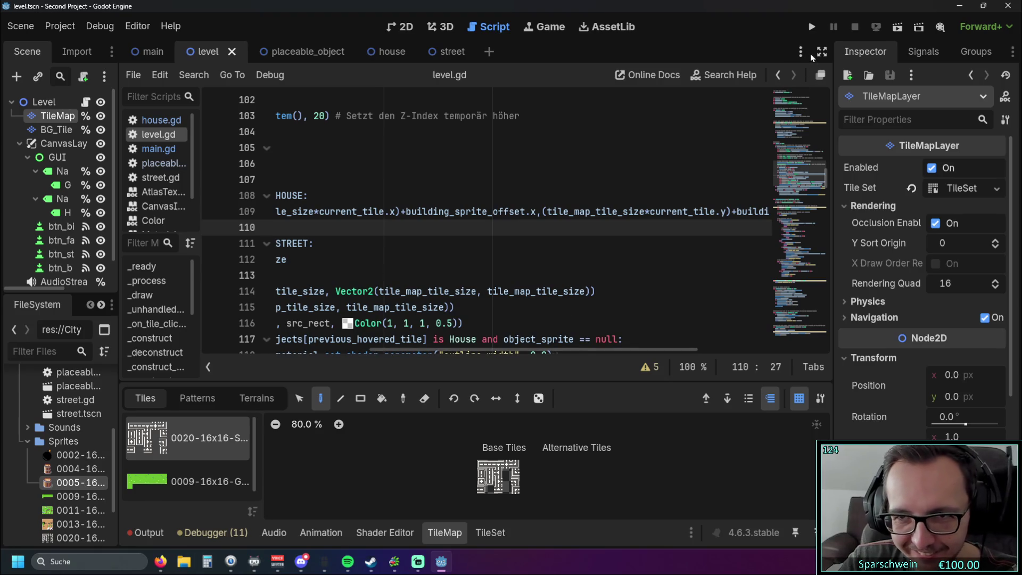
pyautogui.click(821, 73)
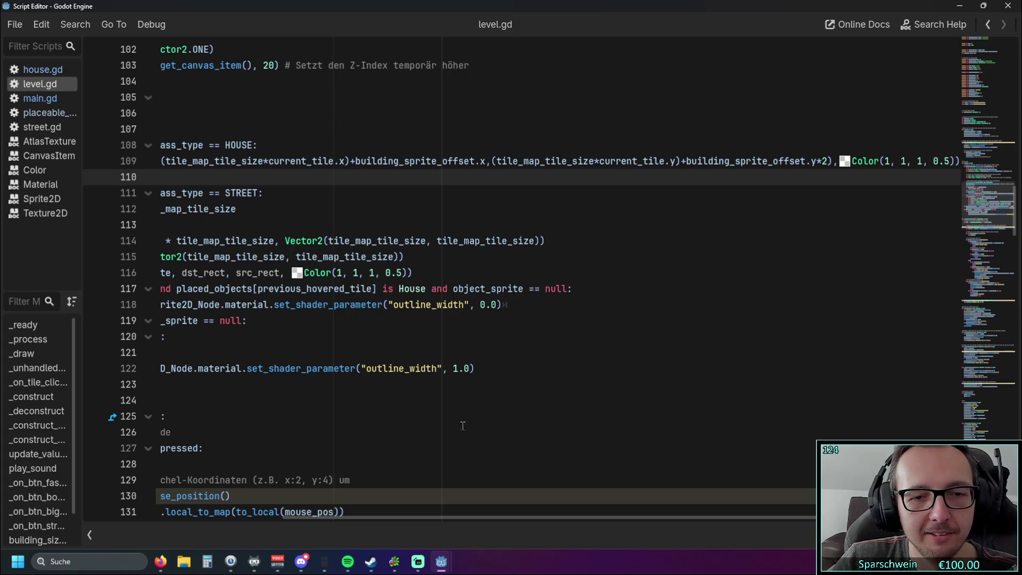
# Select the house preview draw_texture line and the street rectangle calculations on lines 112–115.
pyautogui.keyDown('ctrl'); pyautogui.scroll(-2, 474, 239); pyautogui.keyUp('ctrl')
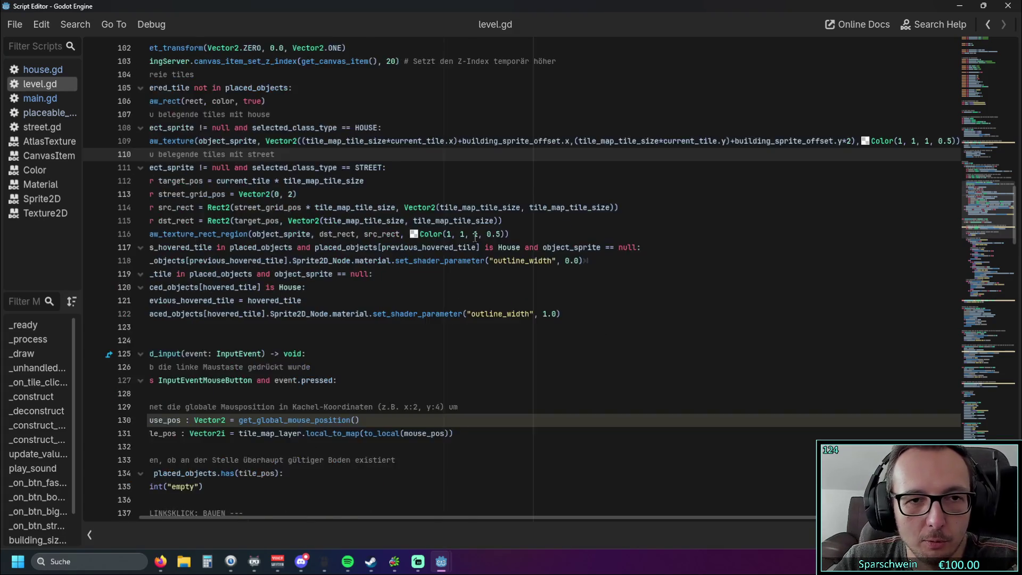
pyautogui.keyDown('ctrl'); pyautogui.scroll(-3, 474, 239); pyautogui.keyUp('ctrl')
pyautogui.keyDown('ctrl'); pyautogui.scroll(1, 553, 238); pyautogui.keyUp('ctrl')
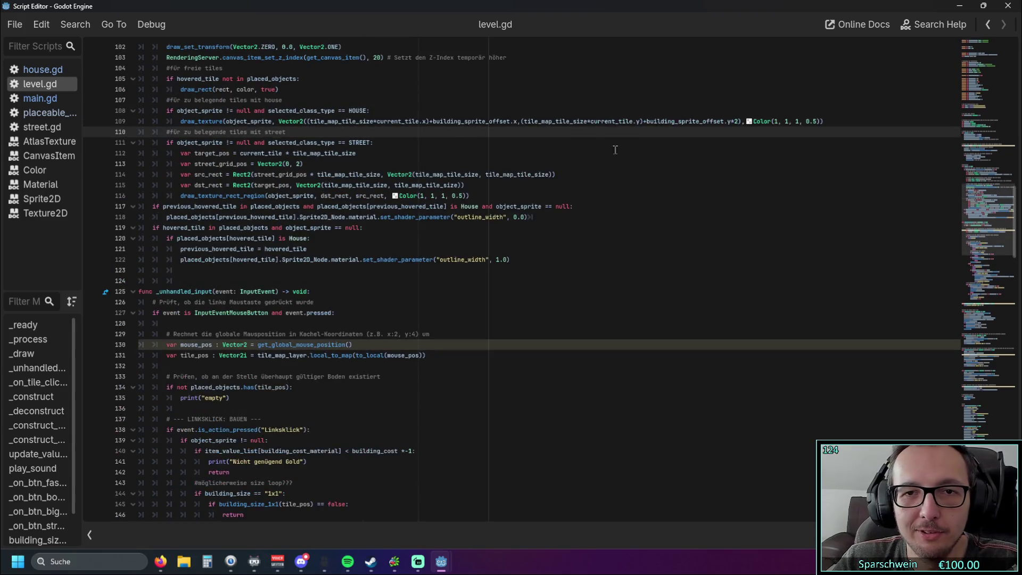
pyautogui.moveTo(824, 121); pyautogui.dragTo(181, 122)
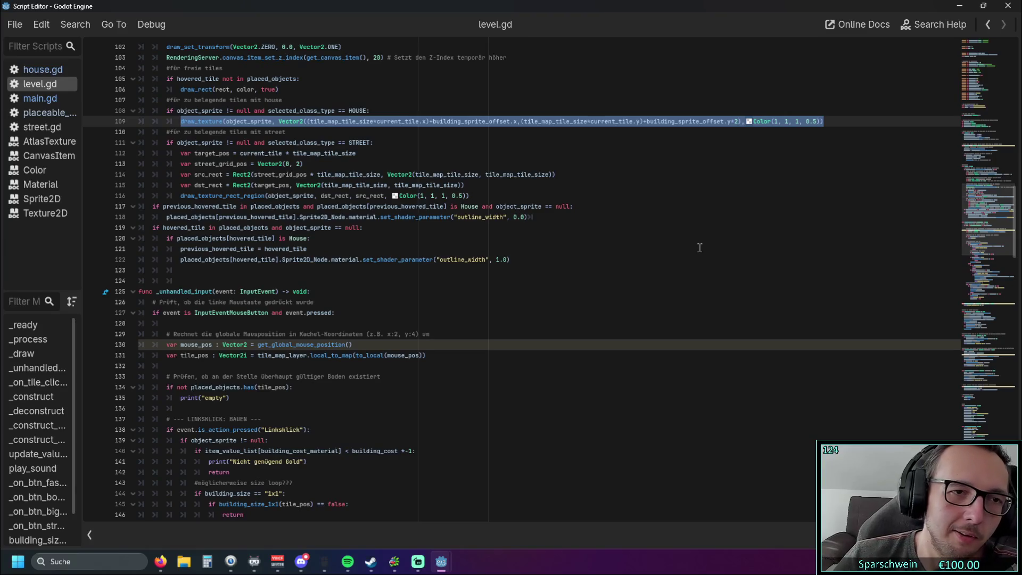
pyautogui.moveTo(466, 185); pyautogui.dragTo(168, 152)
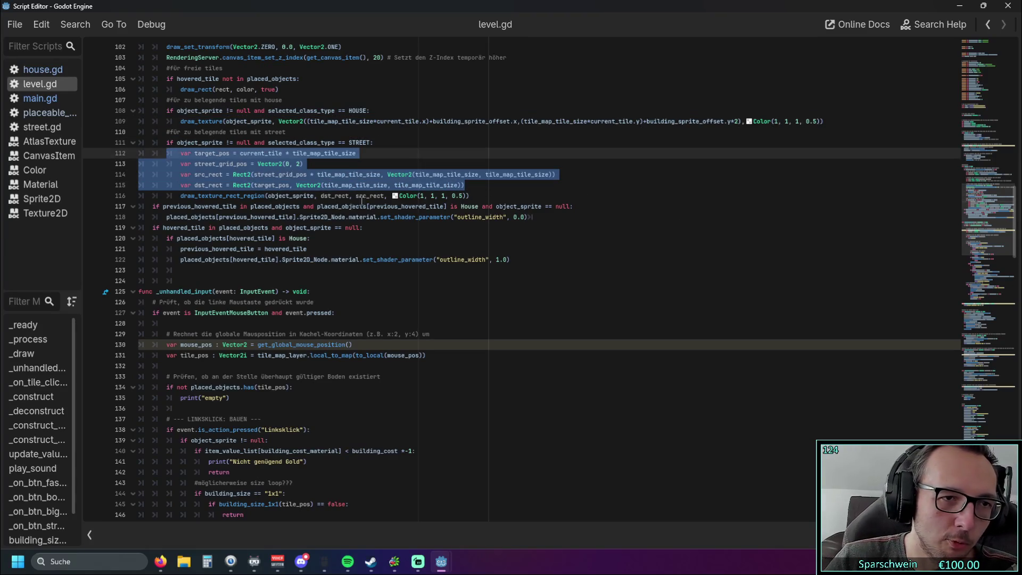
pyautogui.click(558, 221)
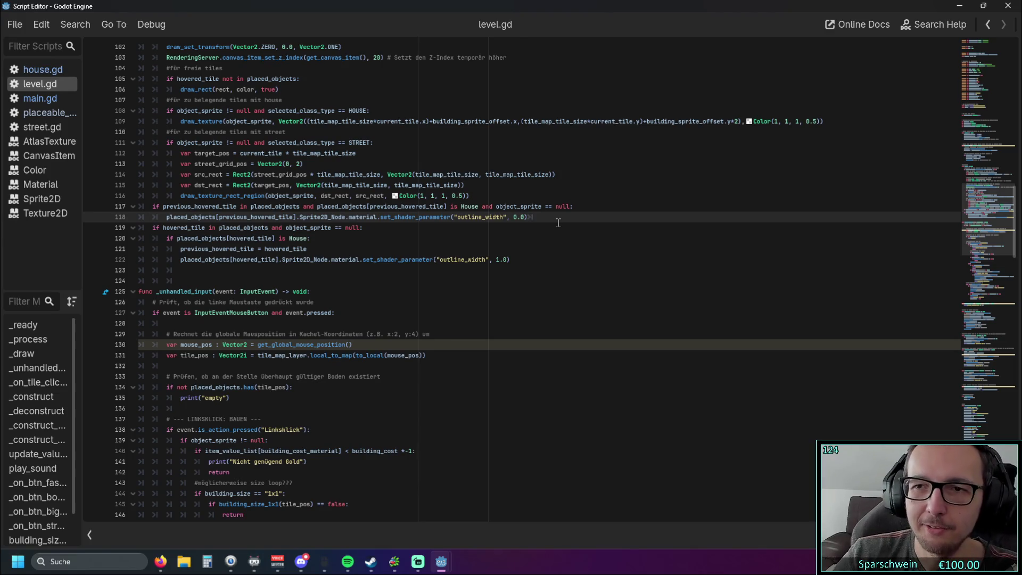
# Scroll over the _draw preview code and close the floating script window.
pyautogui.scroll(-2, 500, 190)
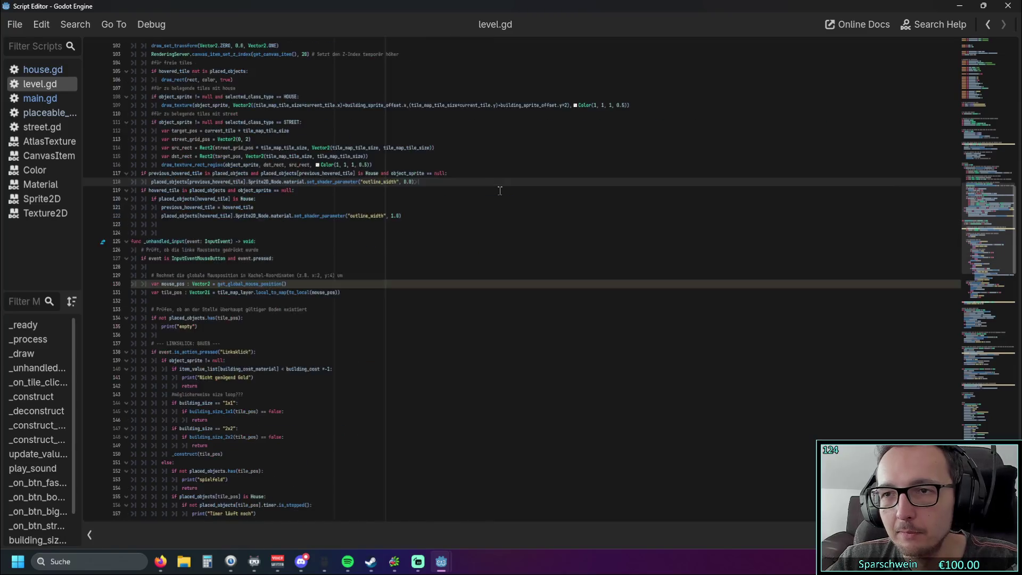
pyautogui.scroll(-1, 499, 191)
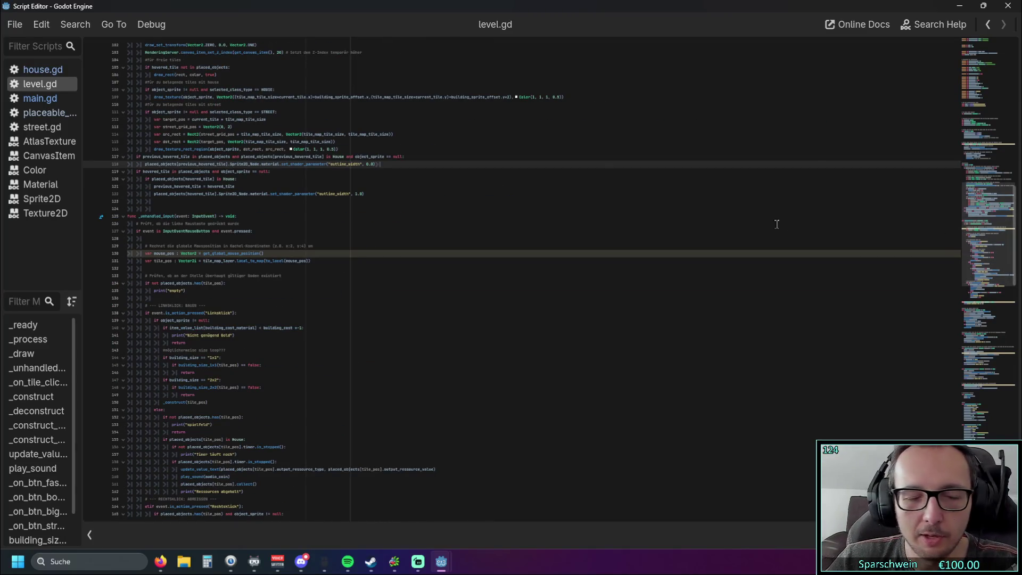
pyautogui.scroll(5, 522, 219)
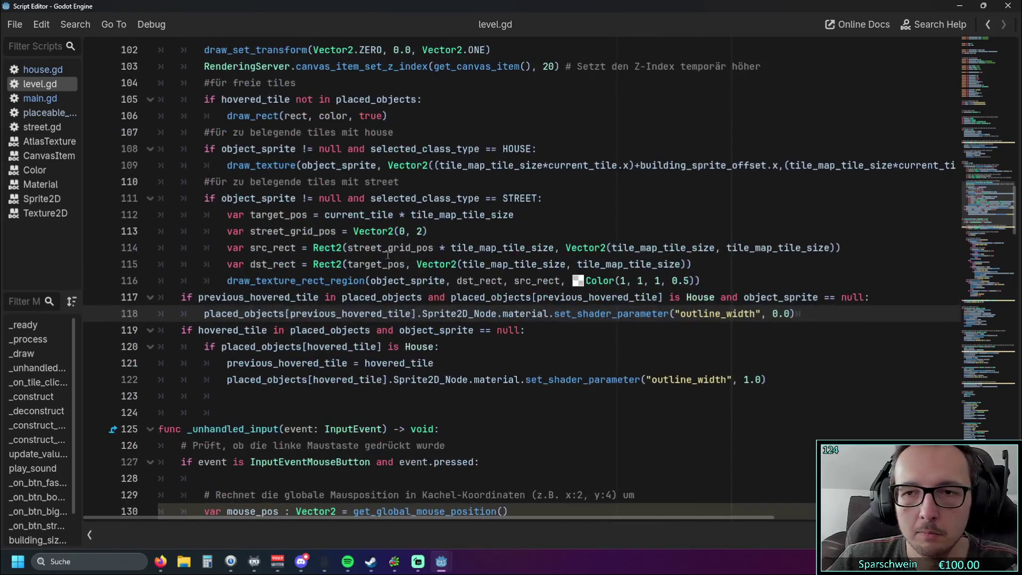
pyautogui.scroll(3, 387, 255)
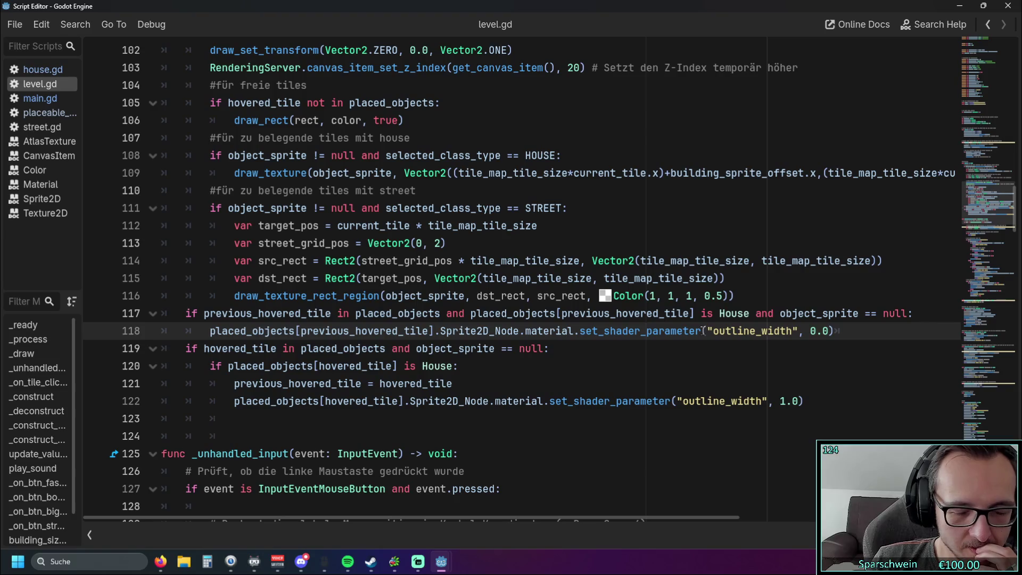
pyautogui.click(1007, 6)
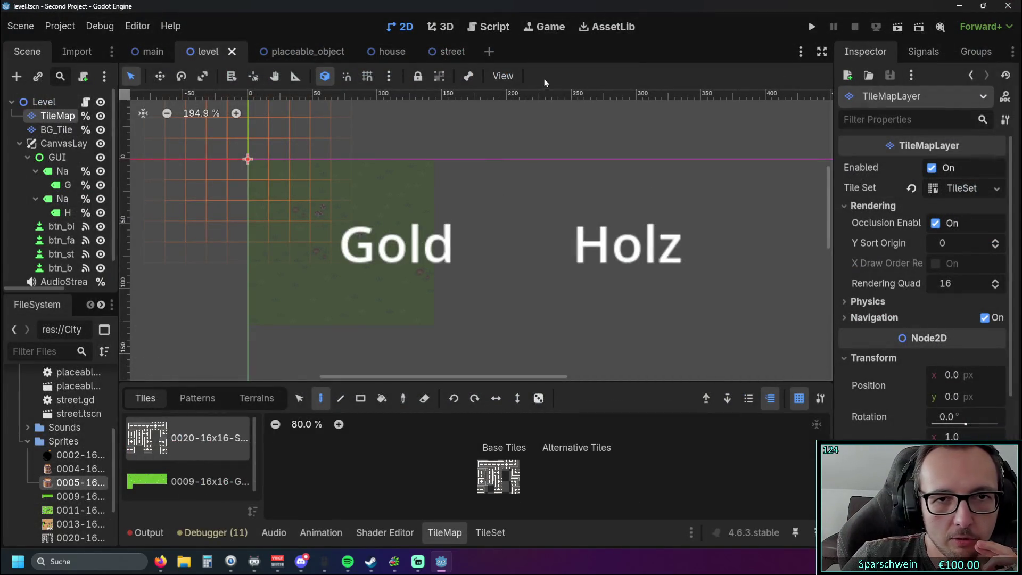
pyautogui.click(474, 29)
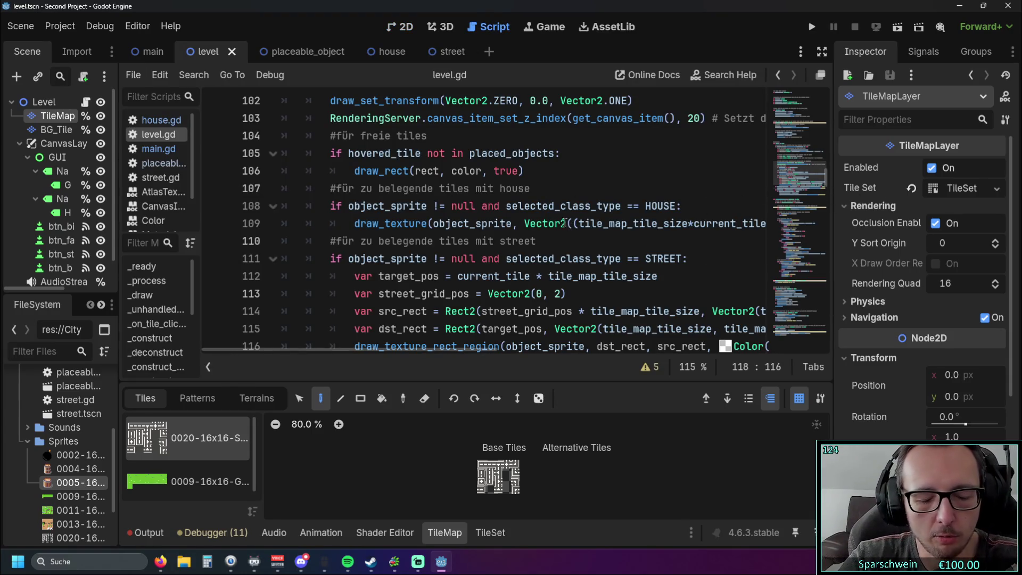
pyautogui.scroll(-1, 564, 227)
pyautogui.scroll(1, 551, 226)
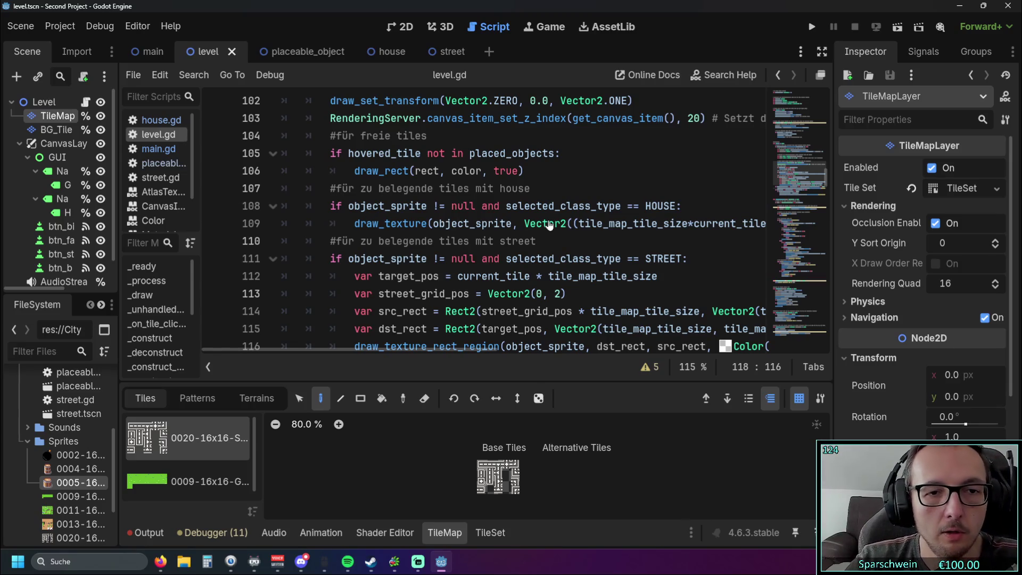
pyautogui.scroll(-2, 548, 226)
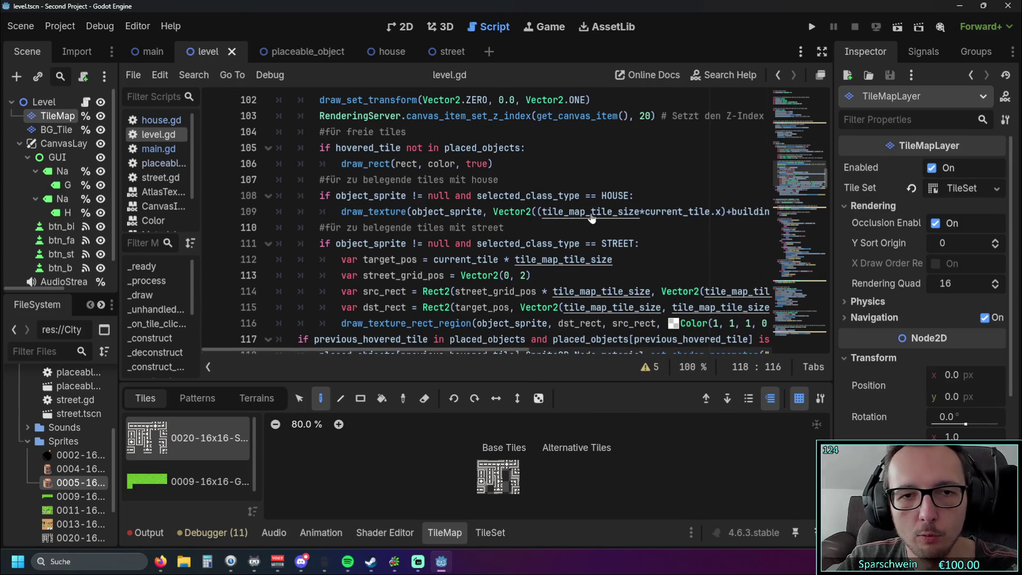
pyautogui.scroll(-1, 586, 219)
pyautogui.scroll(-1, 549, 229)
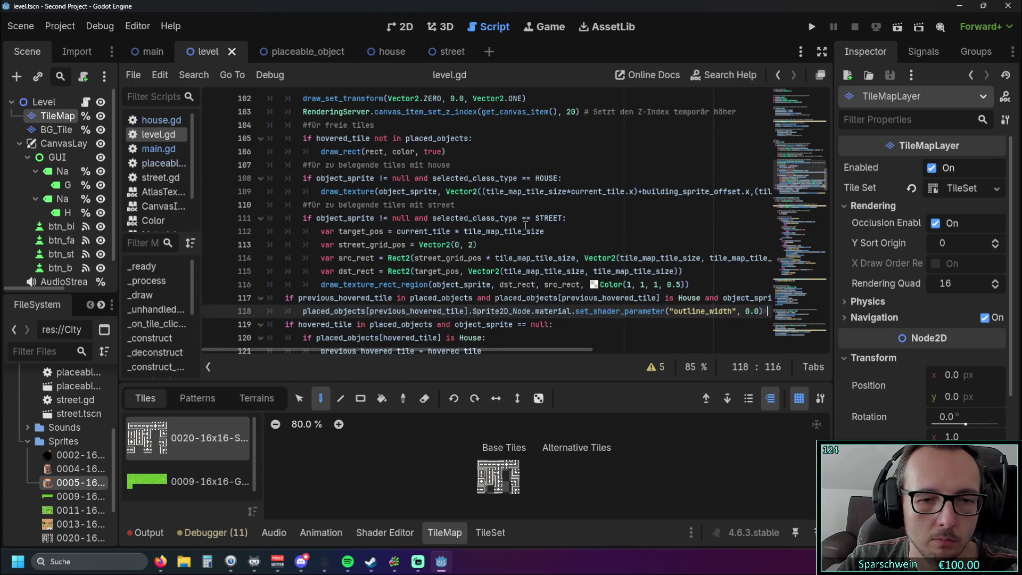
pyautogui.scroll(1, 525, 225)
pyautogui.scroll(-2, 525, 225)
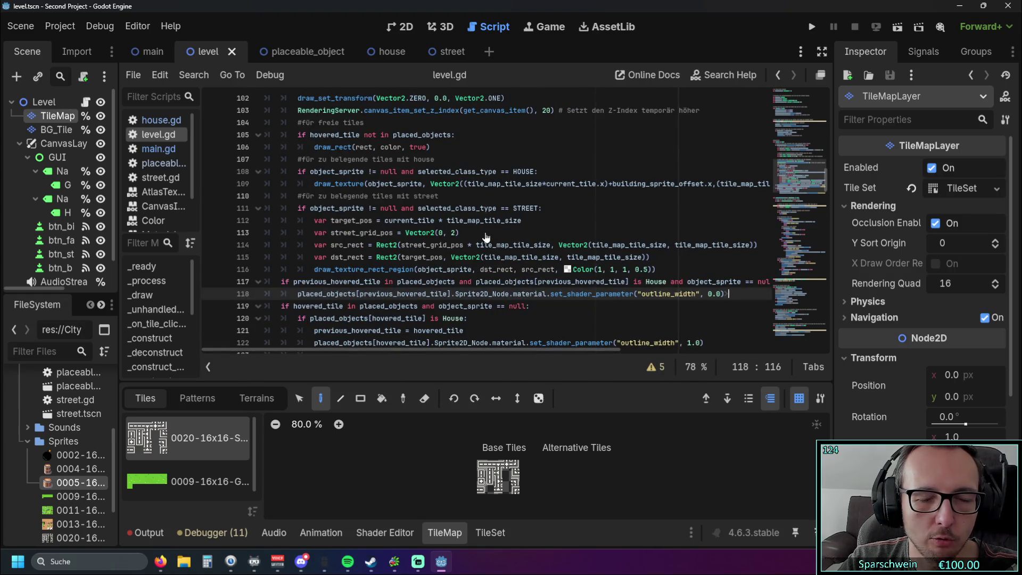
pyautogui.scroll(-1, 483, 232)
pyautogui.scroll(1, 476, 230)
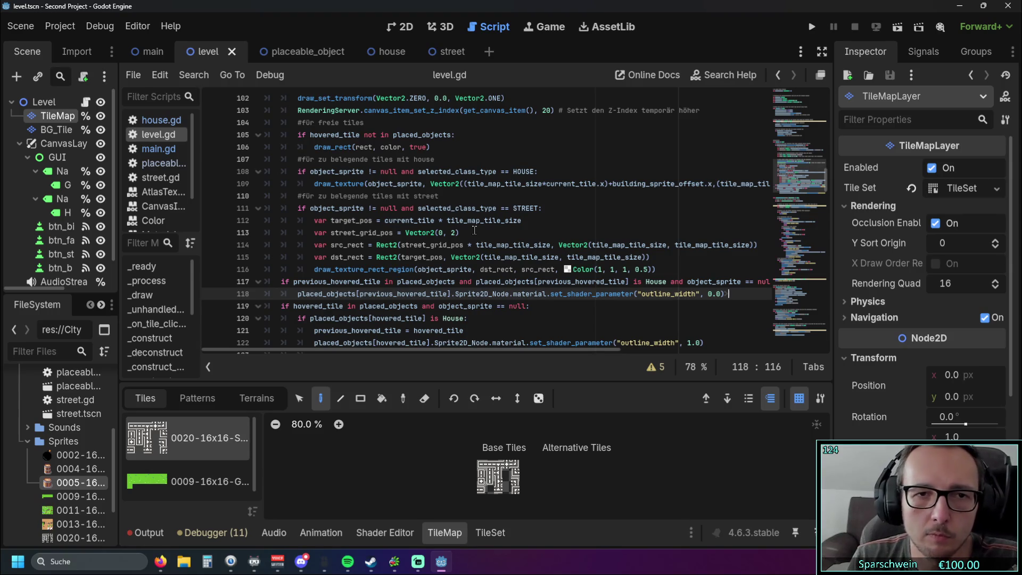
pyautogui.keyDown('ctrl'); pyautogui.scroll(5, 474, 230); pyautogui.keyUp('ctrl')
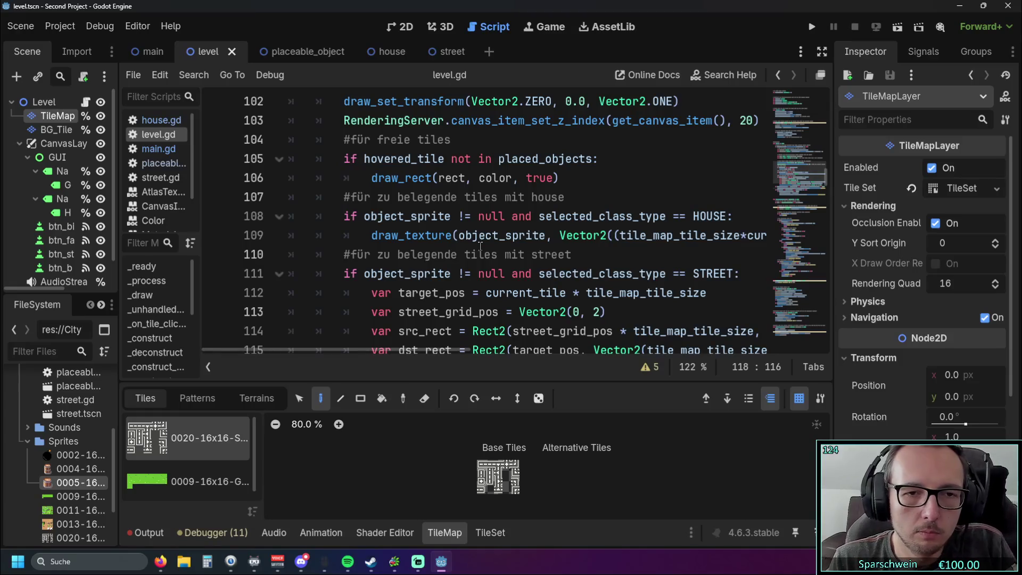
pyautogui.keyDown('ctrl'); pyautogui.scroll(-3, 469, 238); pyautogui.keyUp('ctrl')
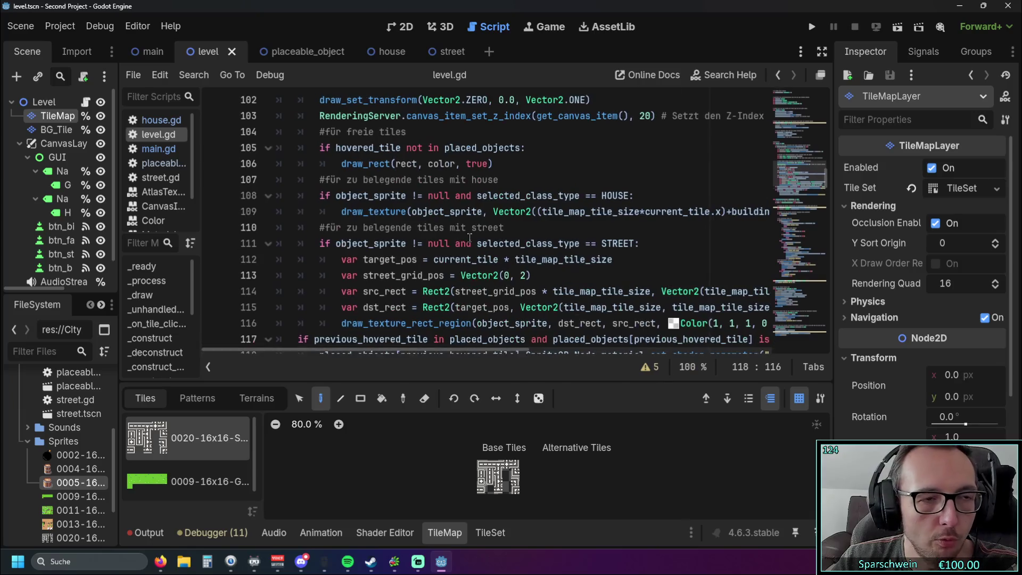
pyautogui.keyDown('ctrl'); pyautogui.scroll(-2, 470, 238); pyautogui.keyUp('ctrl')
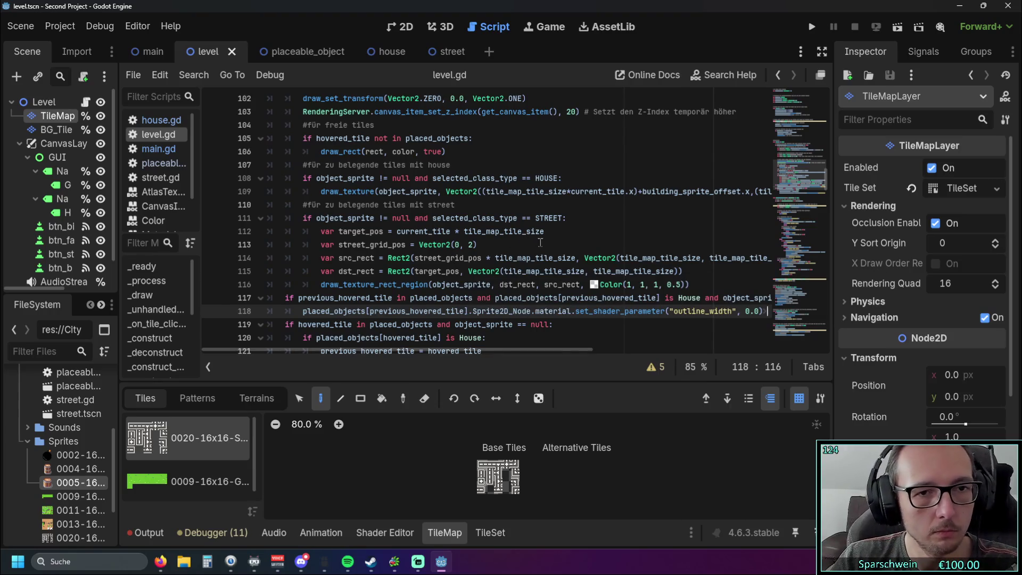
pyautogui.keyDown('ctrl'); pyautogui.scroll(2, 540, 242); pyautogui.keyUp('ctrl')
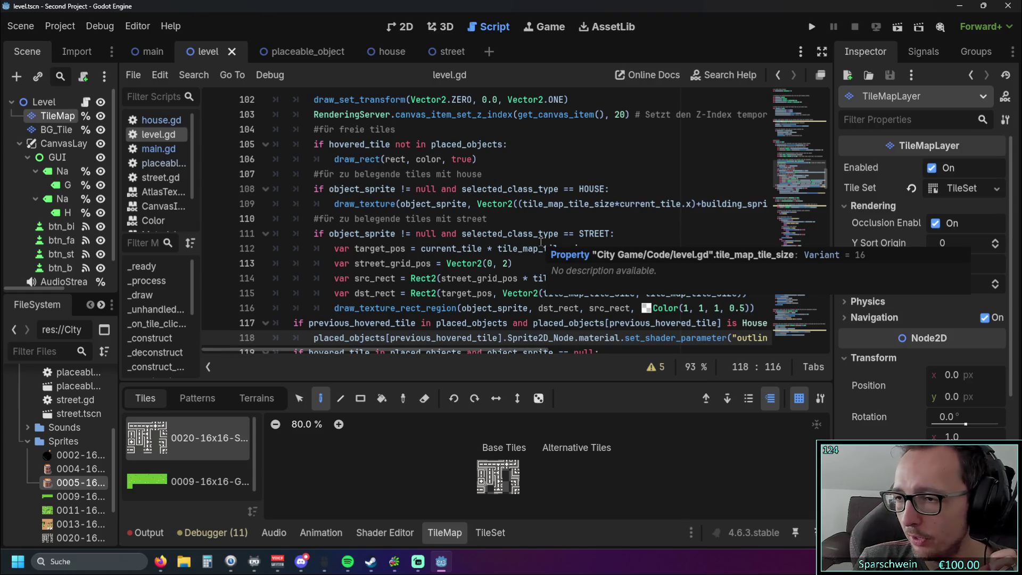
# Cycle through the level, placeable_object and house scenes and the 2D, 3D and Game views, ending in Script.
pyautogui.click(387, 50)
pyautogui.click(294, 53)
pyautogui.click(388, 51)
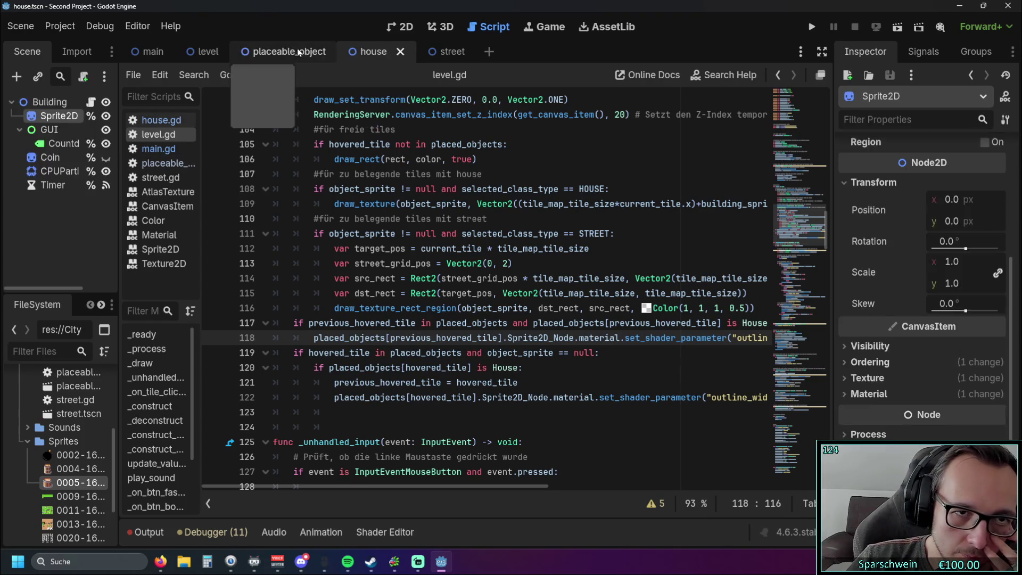
pyautogui.click(293, 51)
pyautogui.click(205, 51)
pyautogui.click(290, 51)
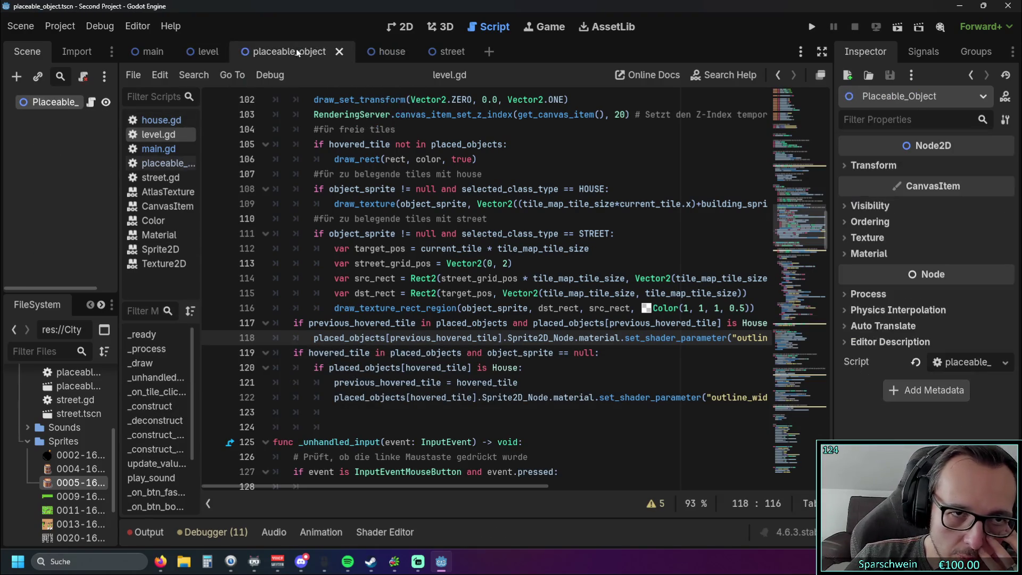
pyautogui.click(376, 51)
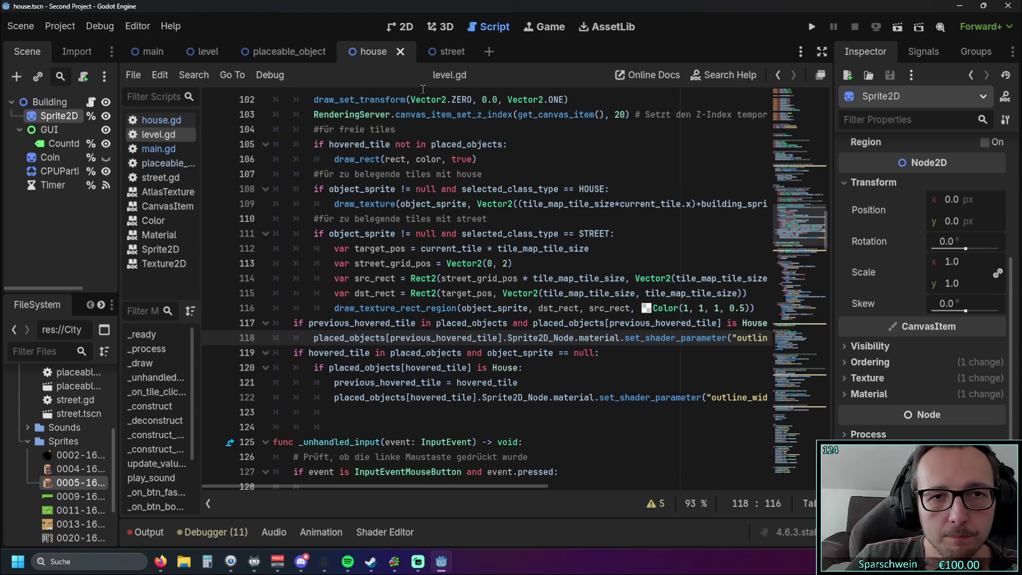
pyautogui.click(403, 29)
pyautogui.click(442, 27)
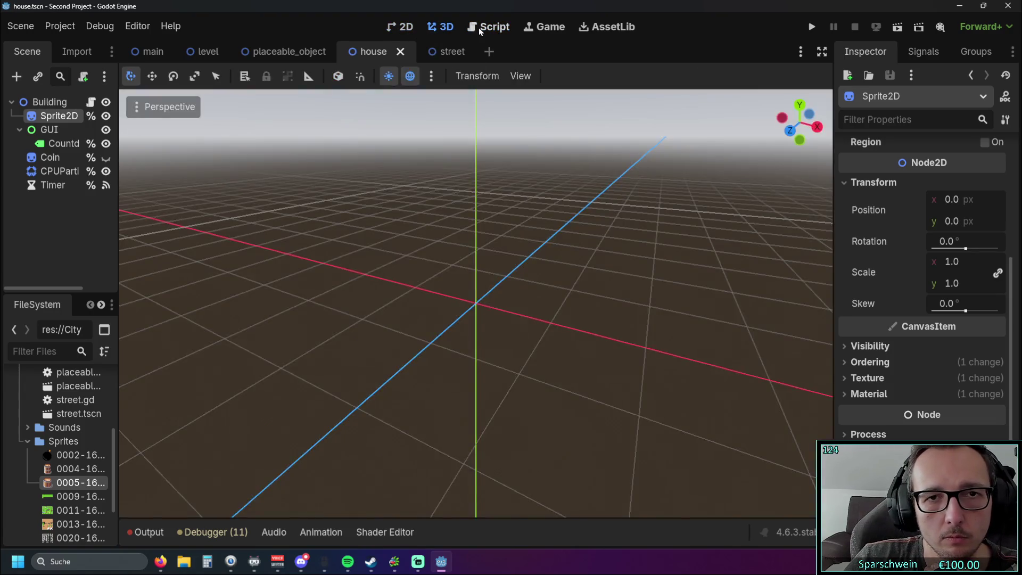
pyautogui.click(488, 26)
pyautogui.click(531, 27)
pyautogui.click(488, 26)
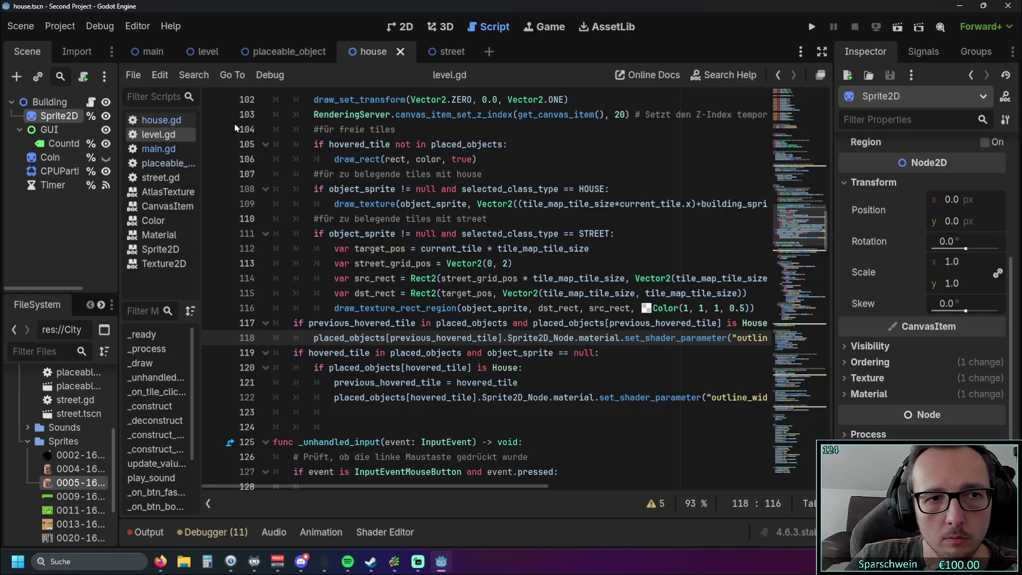
# Widen the script list, open placeable_object.gd and select its variable declarations on lines 5–8.
pyautogui.moveTo(203, 186); pyautogui.dragTo(346, 185)
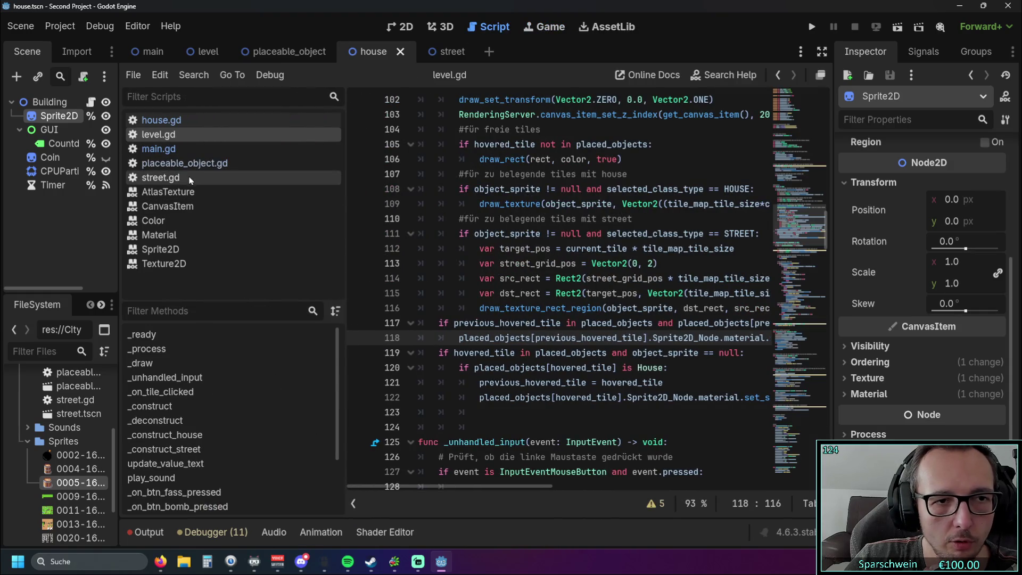
pyautogui.click(170, 177)
pyautogui.click(184, 152)
pyautogui.click(184, 163)
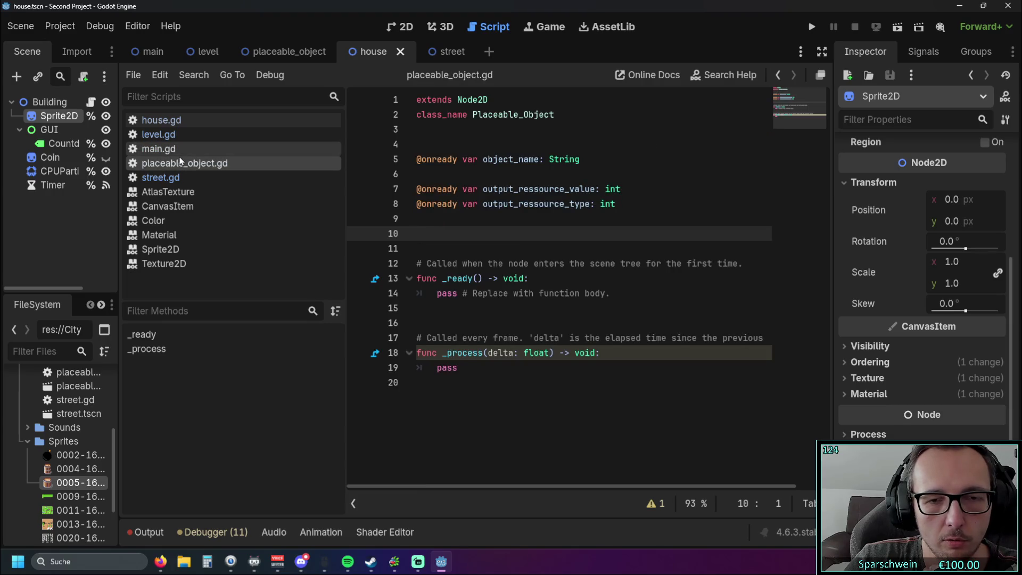
pyautogui.click(160, 150)
pyautogui.click(184, 163)
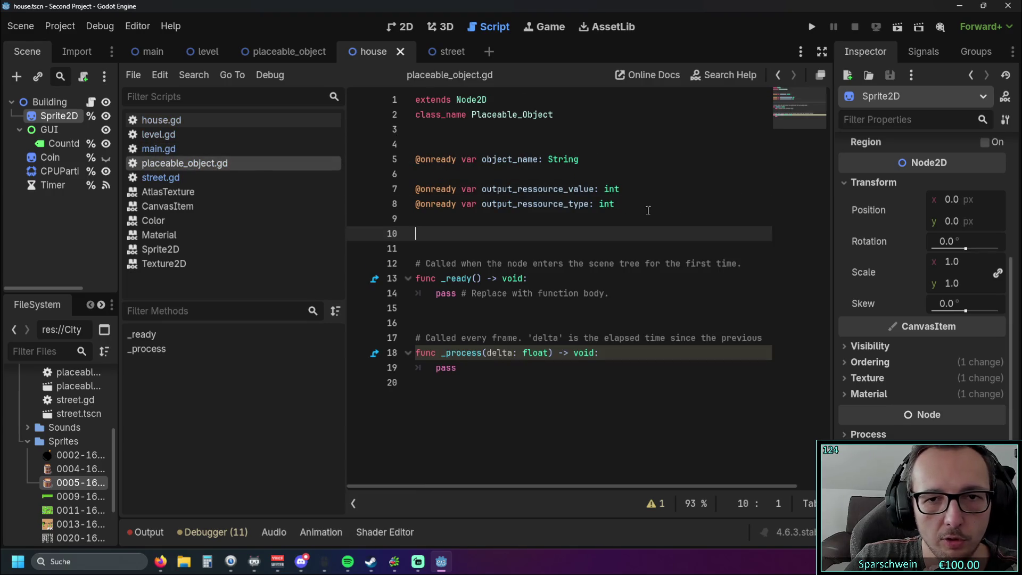
pyautogui.moveTo(645, 209); pyautogui.dragTo(386, 151)
pyautogui.click(534, 204)
pyautogui.moveTo(615, 207); pyautogui.dragTo(394, 155)
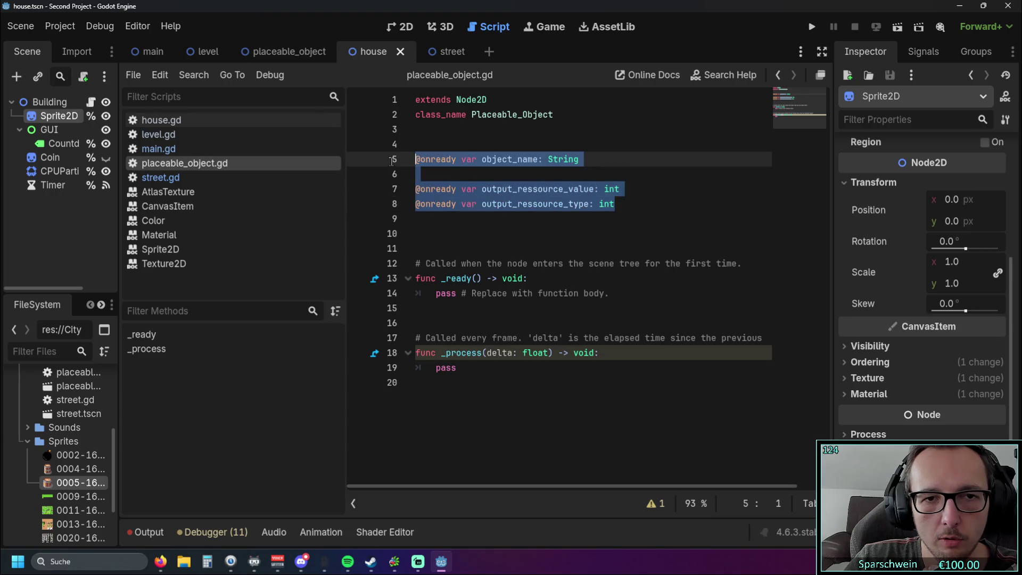
pyautogui.click(479, 232)
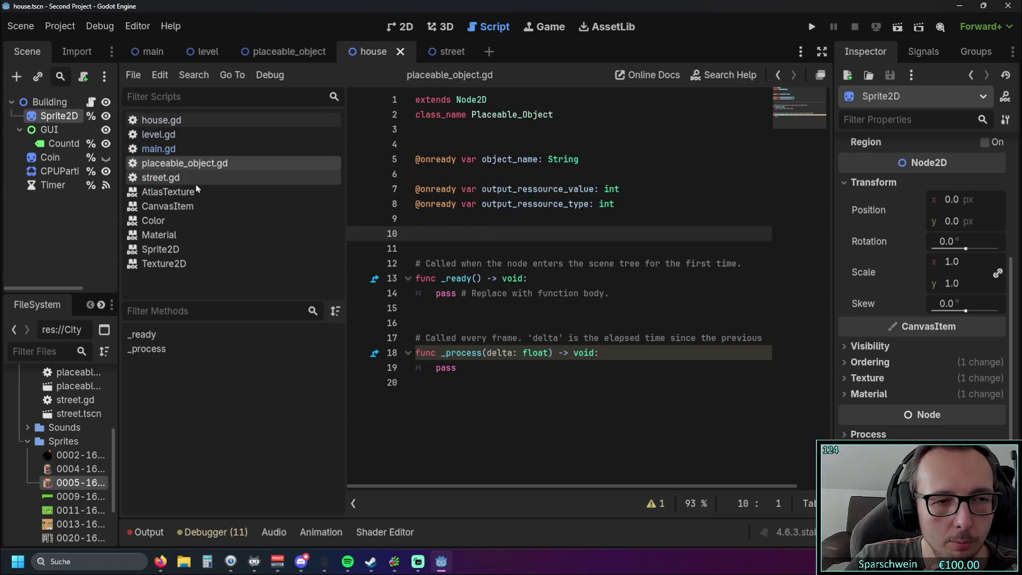
# Open house.gd and move up past set_timer, set_coin_paricles and collect to line 30.
pyautogui.click(165, 120)
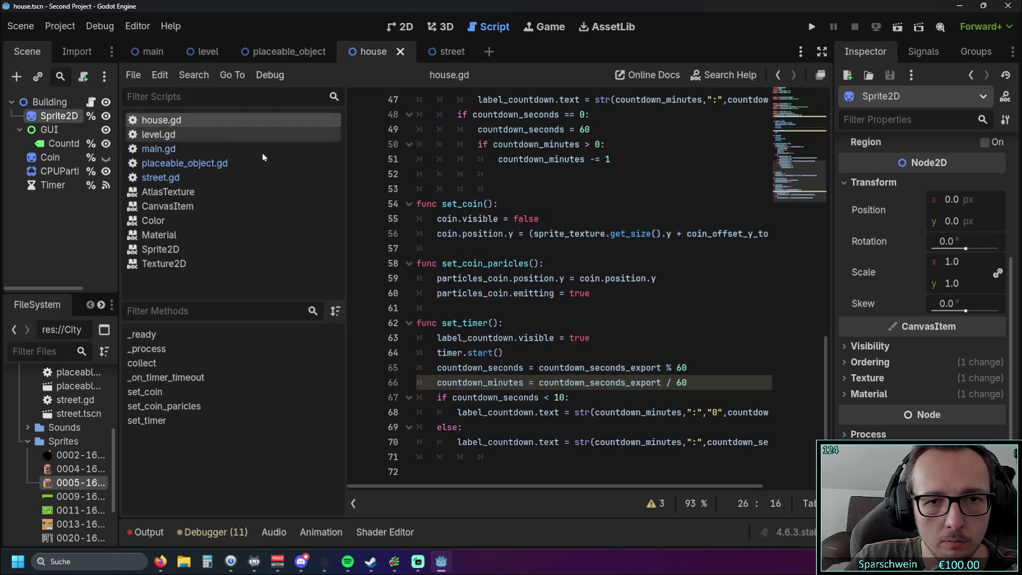
pyautogui.click(506, 323)
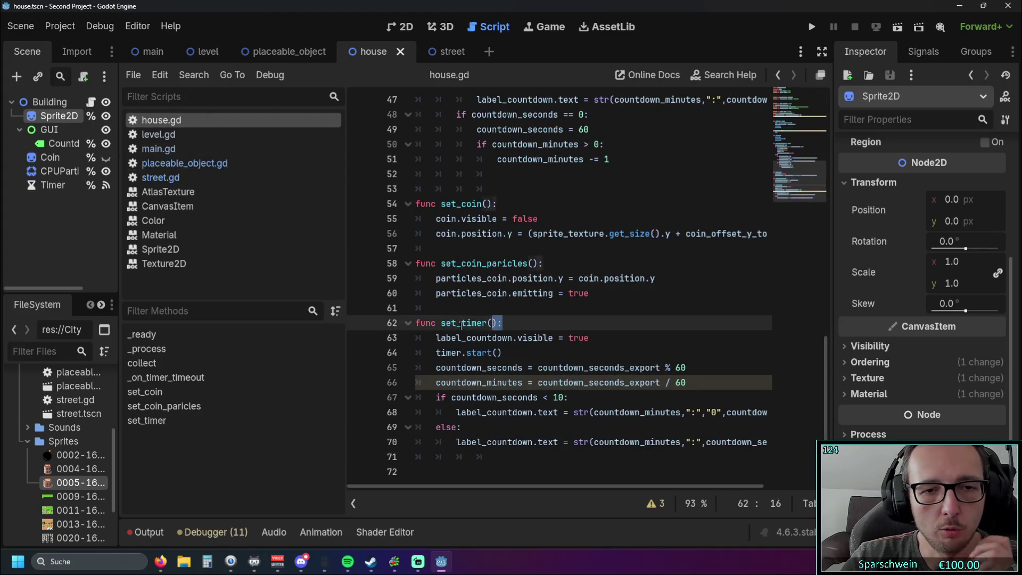
pyautogui.scroll(1, 581, 307)
pyautogui.tripleClick(581, 307)
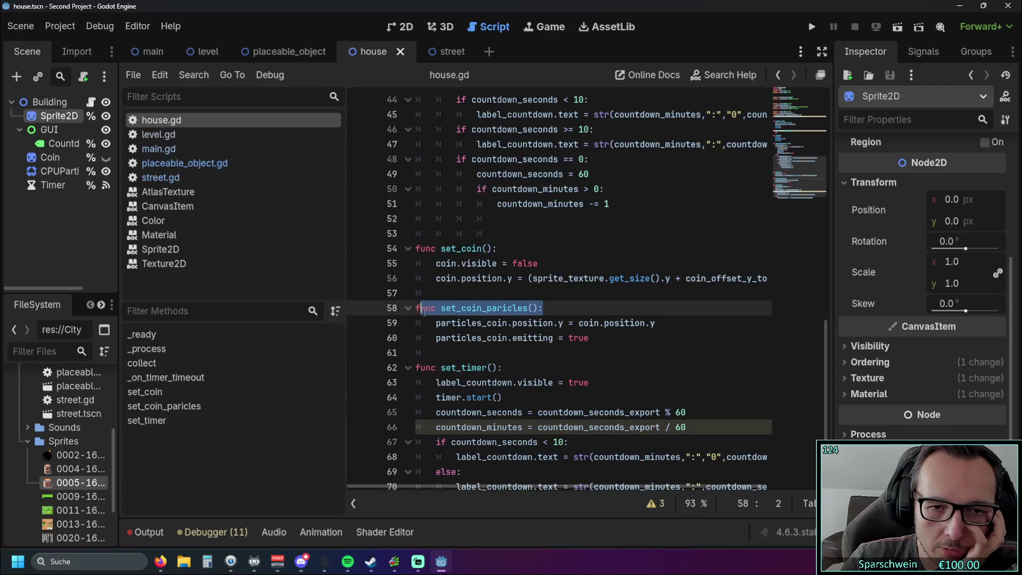
pyautogui.scroll(1, 586, 303)
pyautogui.click(613, 282)
pyautogui.scroll(5, 613, 285)
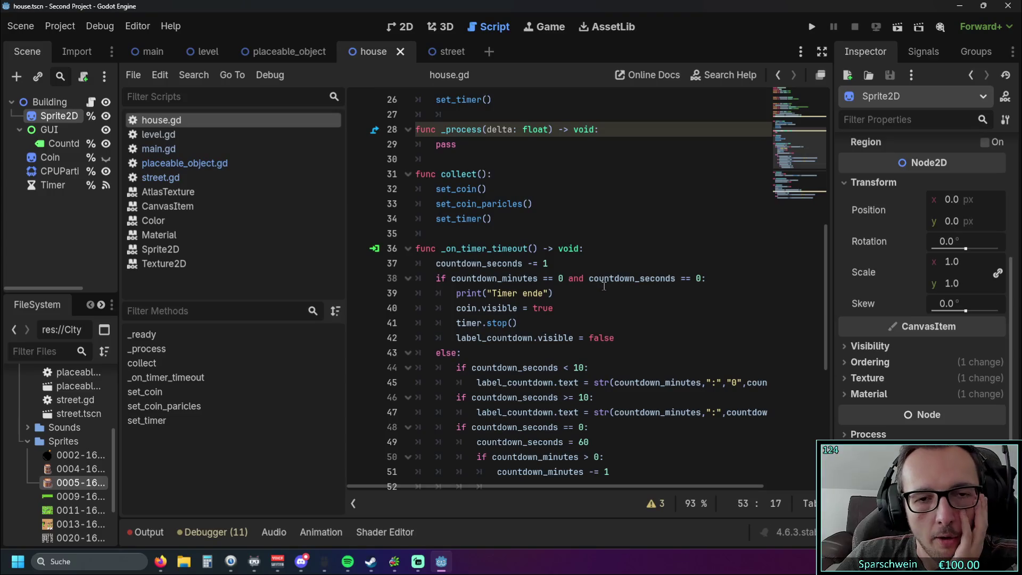
pyautogui.scroll(2, 605, 286)
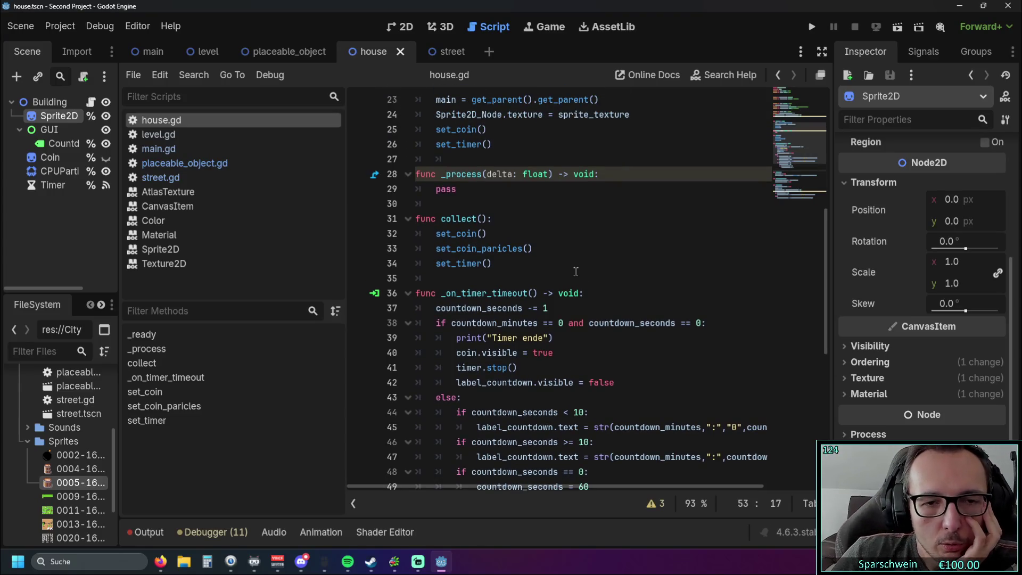
pyautogui.click(492, 269)
pyautogui.scroll(1, 493, 268)
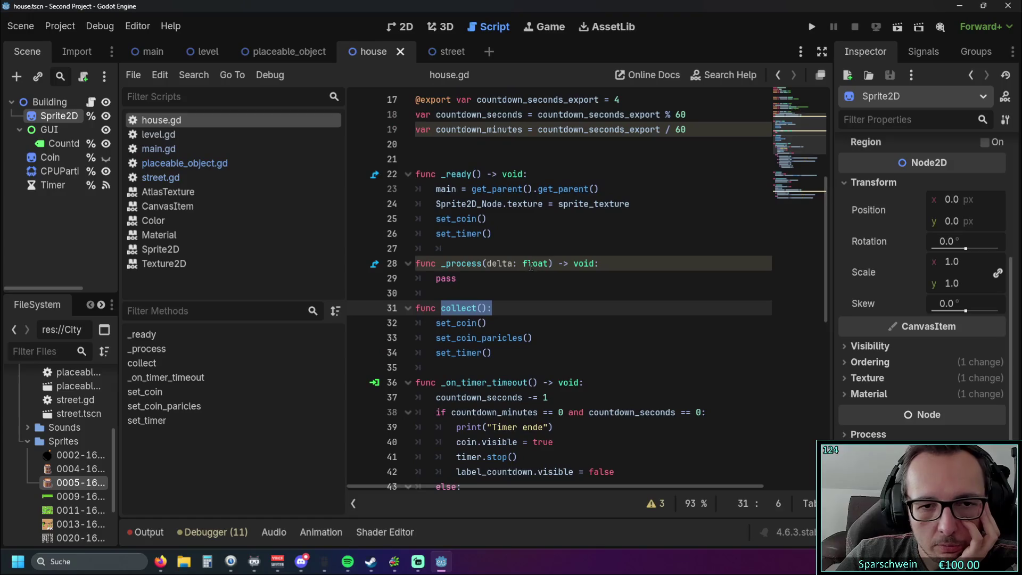
pyautogui.click(517, 287)
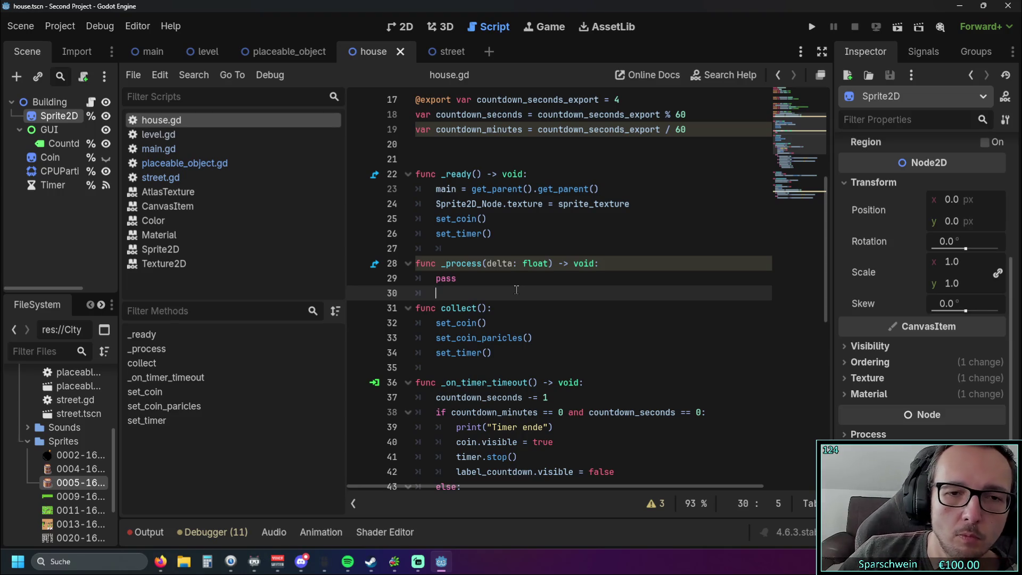
pyautogui.scroll(-3, 516, 290)
pyautogui.moveTo(346, 290); pyautogui.dragTo(141, 292)
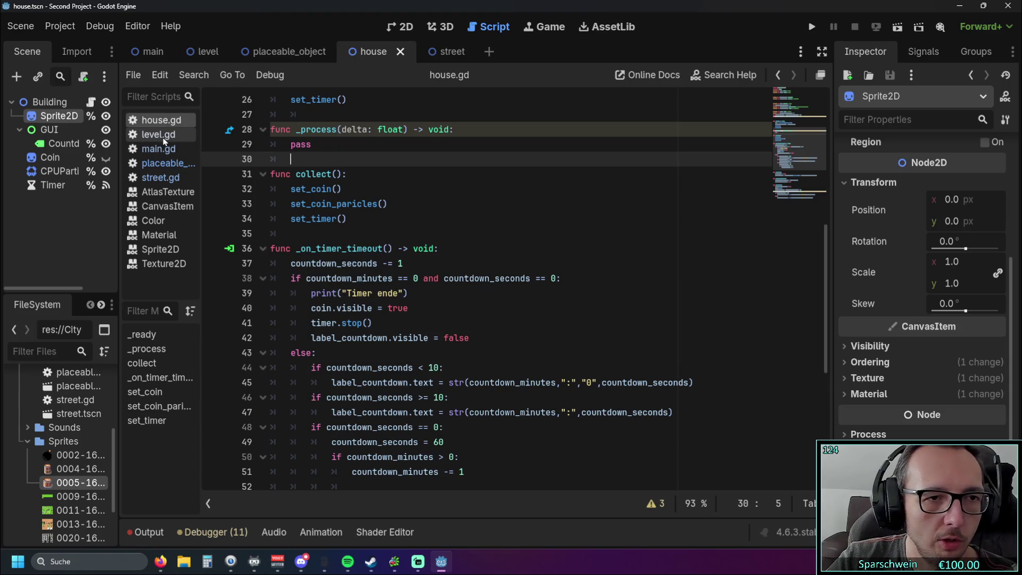
# Bring up level.gd's _construct_house function around line 205, at its add_child and set_offset lines.
pyautogui.click(158, 135)
pyautogui.scroll(-5, 416, 252)
pyautogui.scroll(8, 416, 253)
pyautogui.scroll(14, 416, 252)
pyautogui.scroll(9, 415, 252)
pyautogui.scroll(-20, 420, 253)
pyautogui.scroll(-13, 424, 254)
pyautogui.scroll(-6, 425, 256)
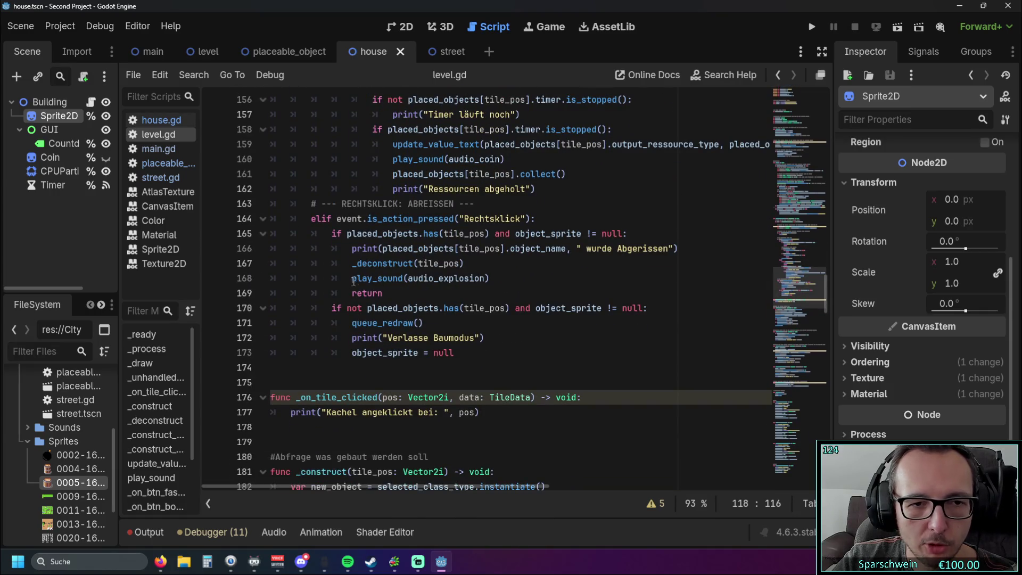
pyautogui.scroll(-8, 355, 260)
pyautogui.scroll(-7, 355, 260)
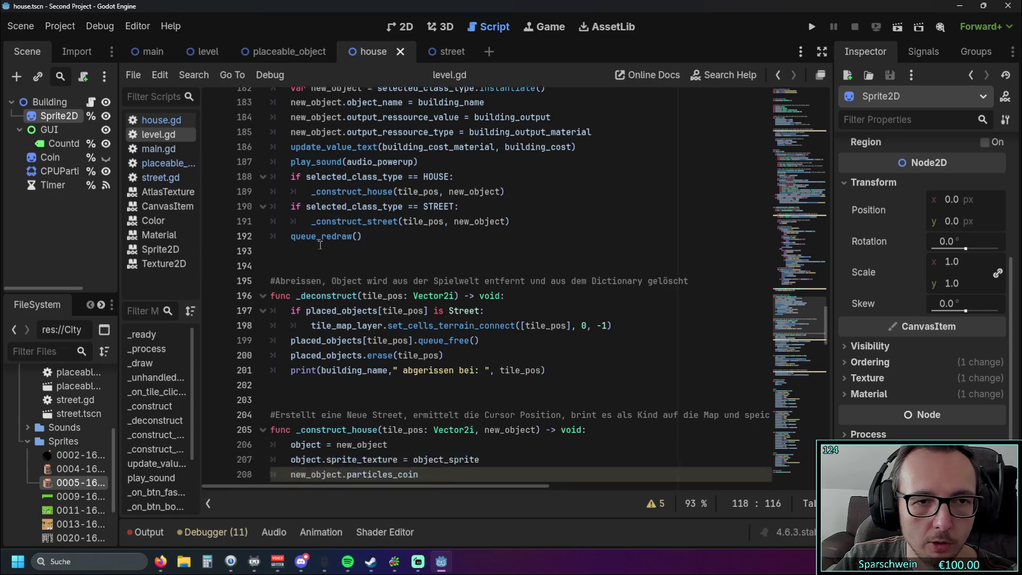
pyautogui.click(301, 235)
pyautogui.click(437, 244)
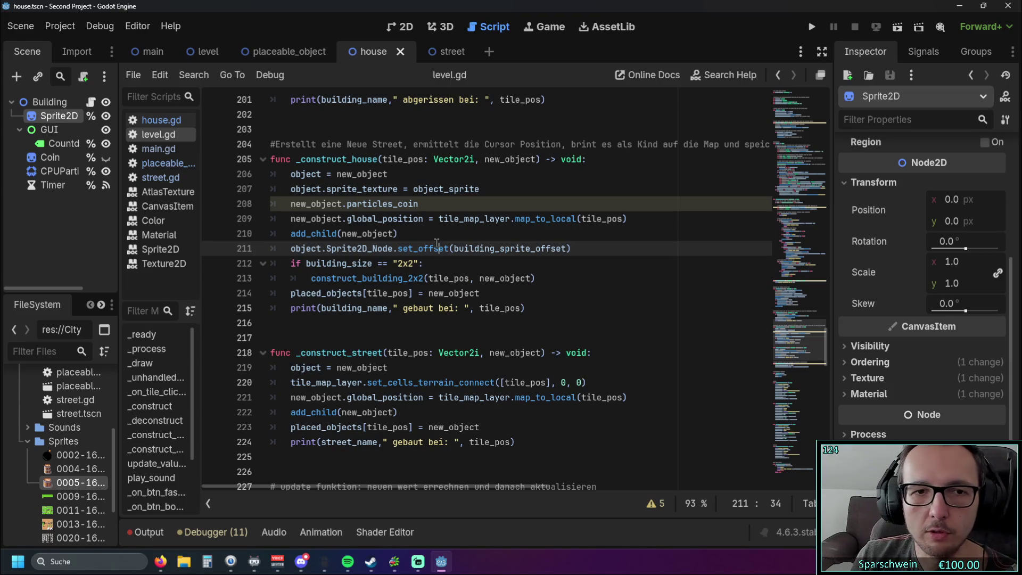
pyautogui.moveTo(398, 233); pyautogui.dragTo(291, 236)
pyautogui.click(391, 246)
pyautogui.moveTo(311, 292); pyautogui.dragTo(479, 293)
pyautogui.click(507, 296)
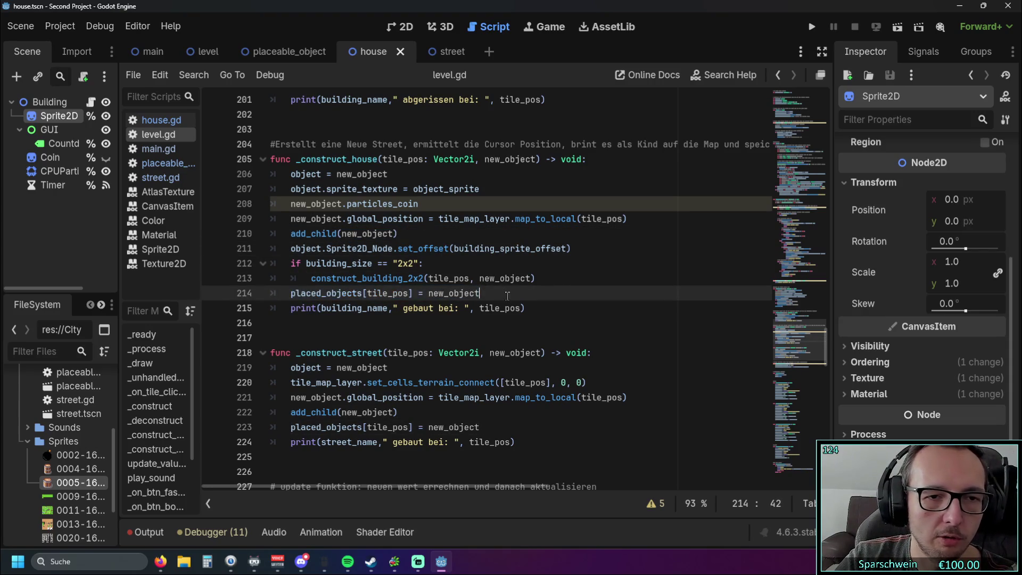
pyautogui.hotkey('ctrl', 'shift', 'Left')
pyautogui.hotkey('shift', 'Home')
pyautogui.press('Down')
pyautogui.press('Down')
pyautogui.press('Down')
pyautogui.moveTo(291, 234); pyautogui.dragTo(397, 233)
pyautogui.click(396, 234)
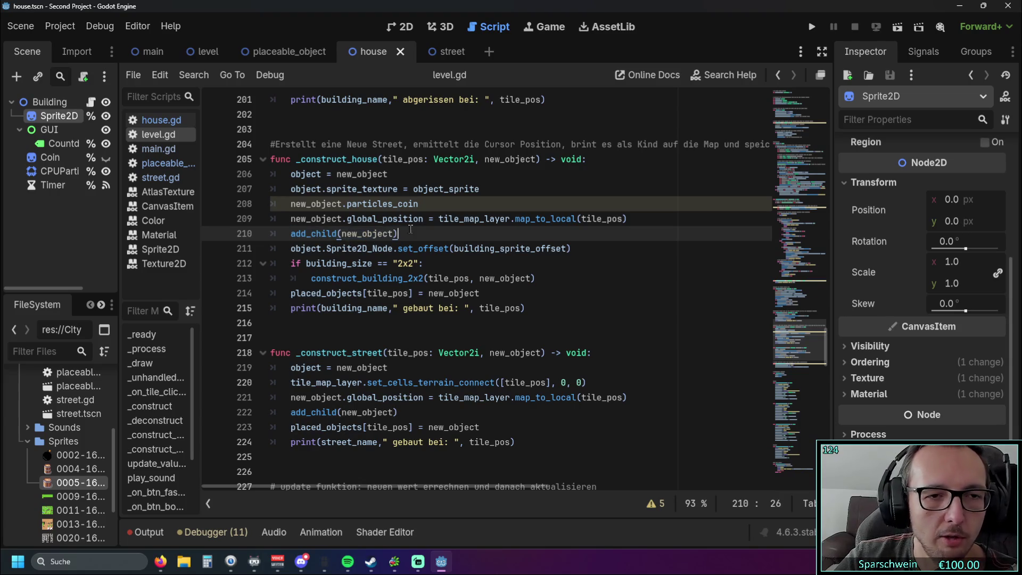
pyautogui.hotkey('shift', 'Home')
pyautogui.press('Right')
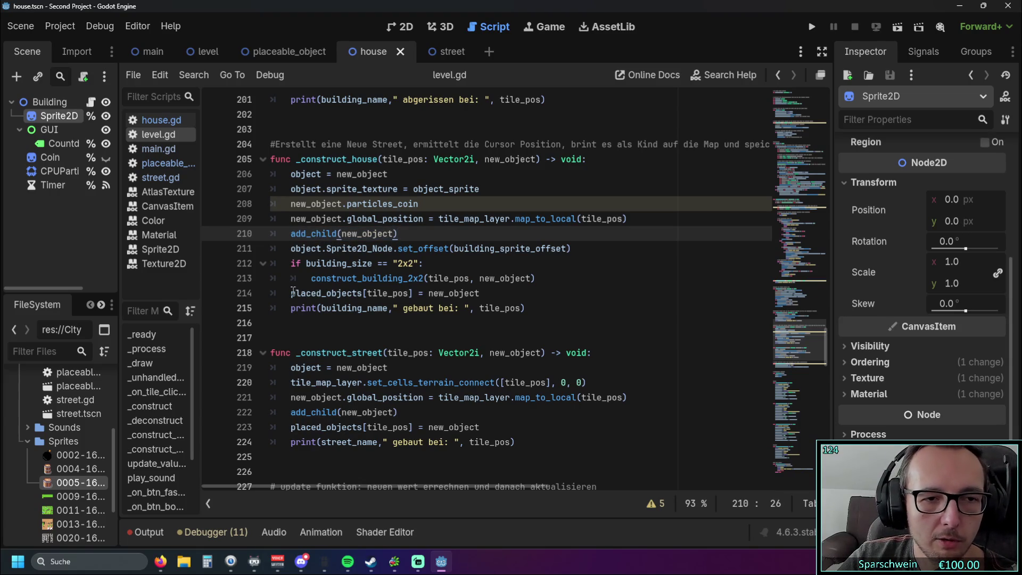
pyautogui.moveTo(291, 293); pyautogui.dragTo(481, 293)
pyautogui.click(509, 308)
pyautogui.moveTo(291, 292); pyautogui.dragTo(533, 296)
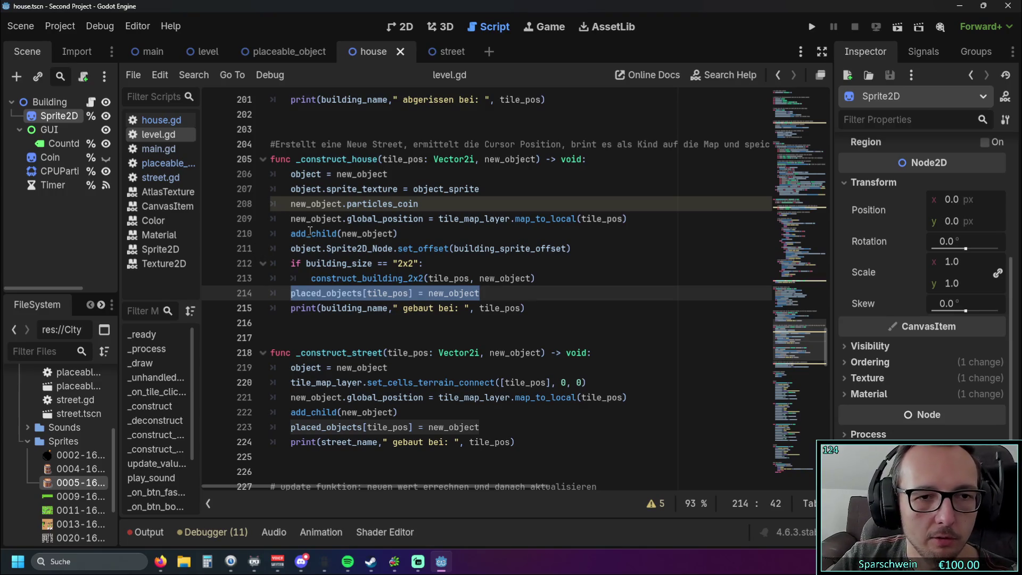
pyautogui.moveTo(309, 233)
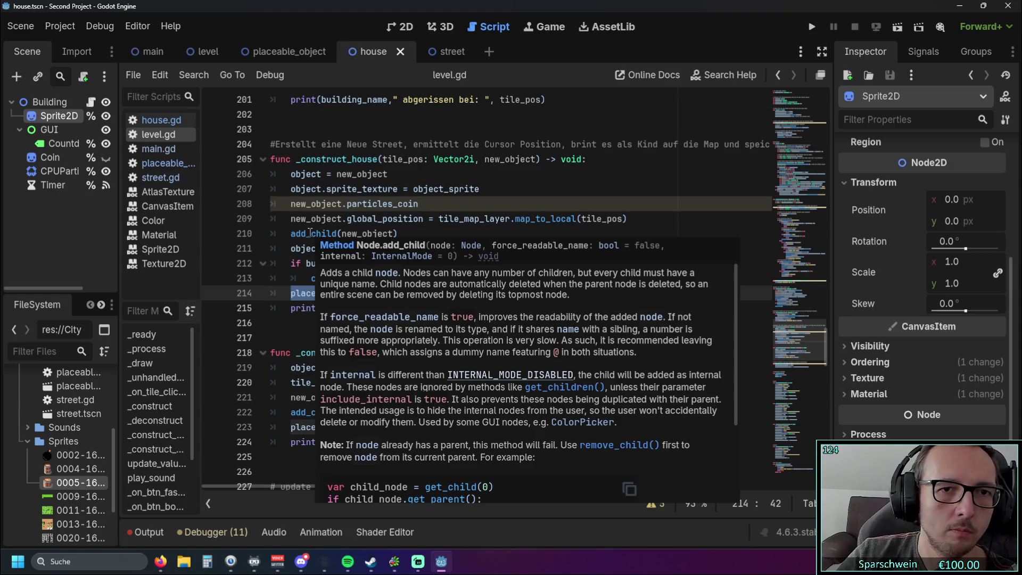
# Launch the game and resize the debug window to a 480x480 viewport over the editor.
pyautogui.click(811, 26)
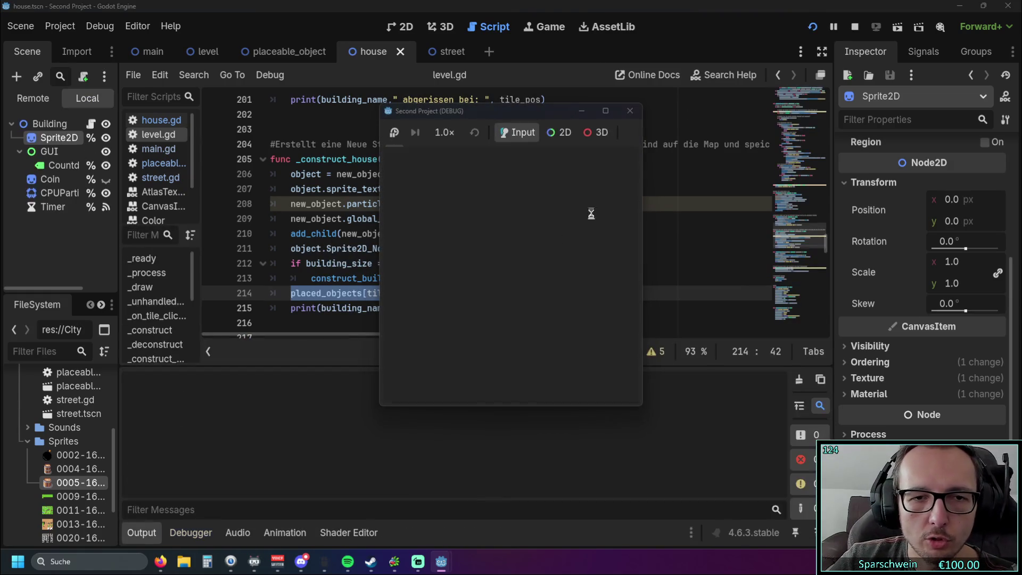
pyautogui.doubleClick(559, 115)
pyautogui.click(1007, 6)
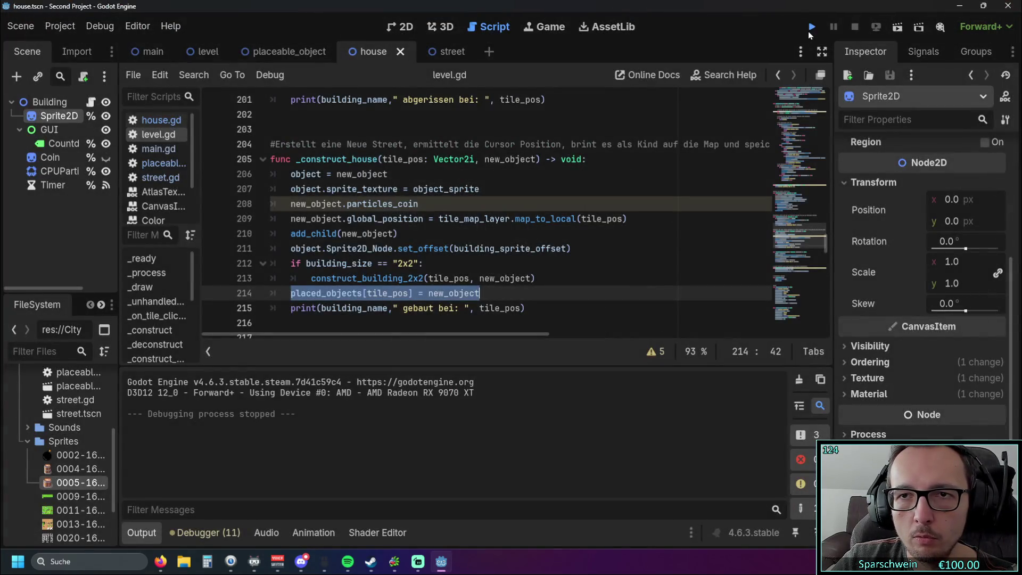
pyautogui.click(810, 29)
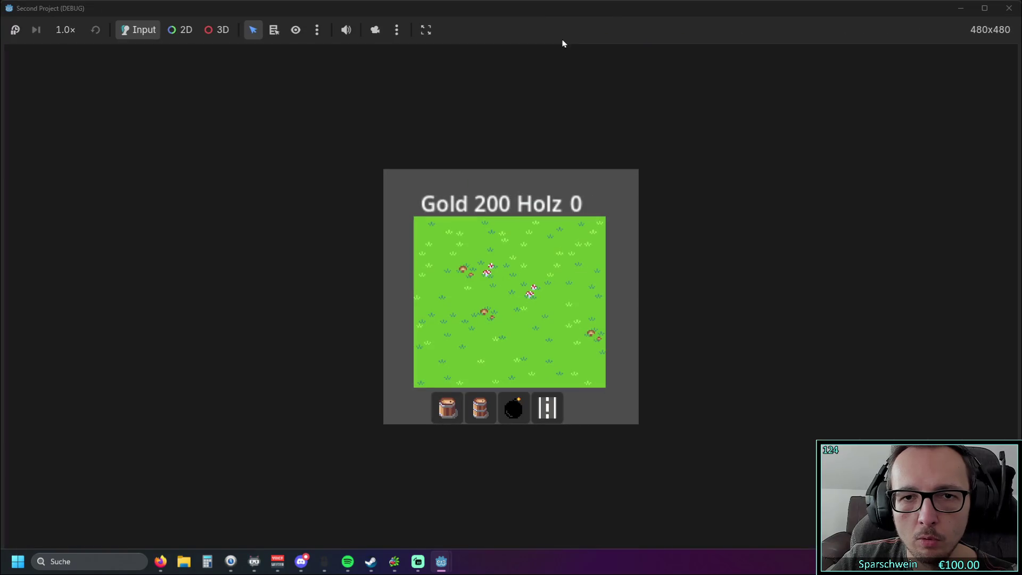
pyautogui.doubleClick(584, 14)
pyautogui.doubleClick(497, 71)
pyautogui.doubleClick(559, 16)
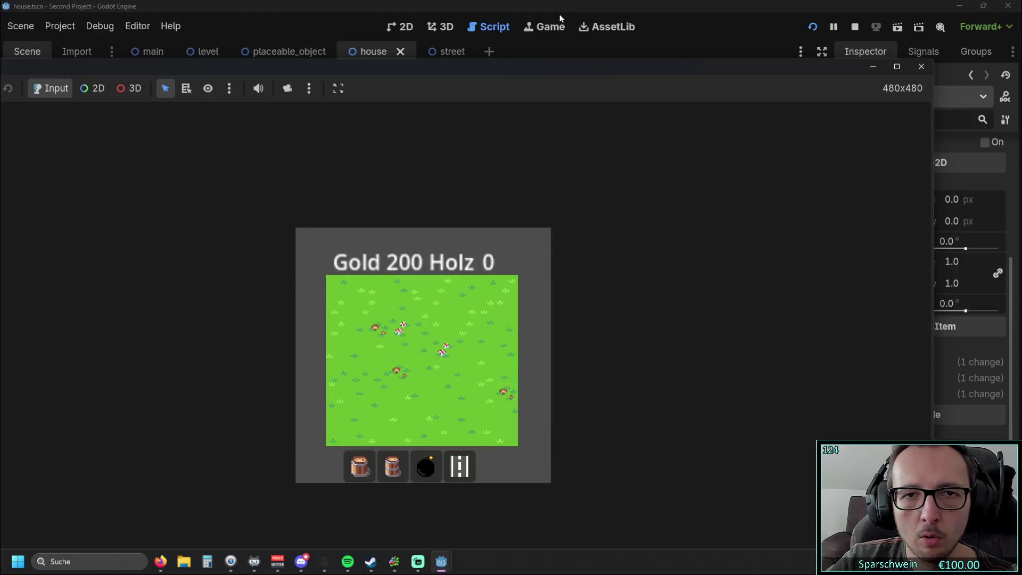
pyautogui.moveTo(933, 215); pyautogui.dragTo(433, 210)
pyautogui.moveTo(290, 75)
pyautogui.mouseDown()
pyautogui.moveTo(290, 258)
pyautogui.moveTo(618, 131)
pyautogui.mouseUp()
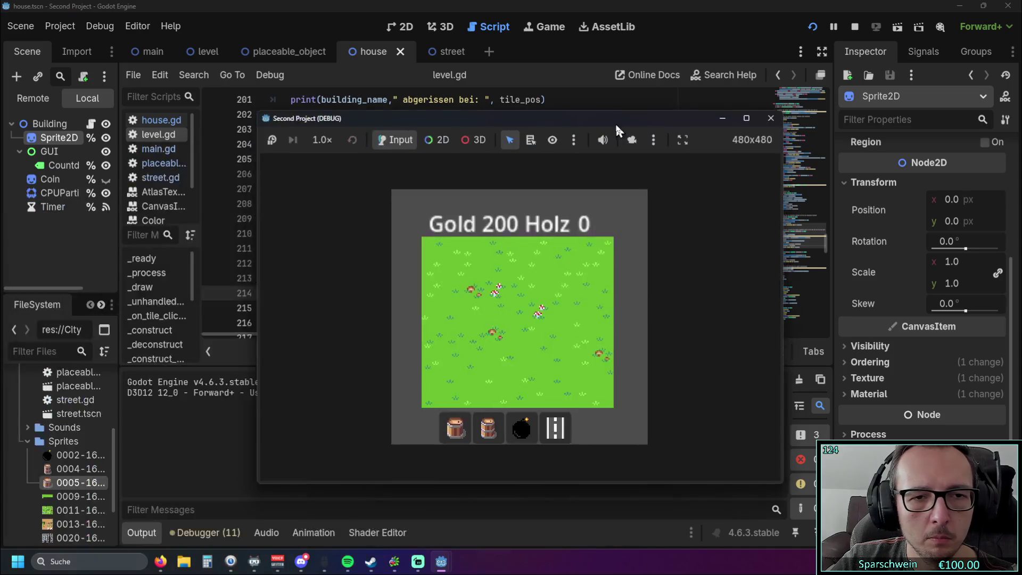
pyautogui.click(812, 27)
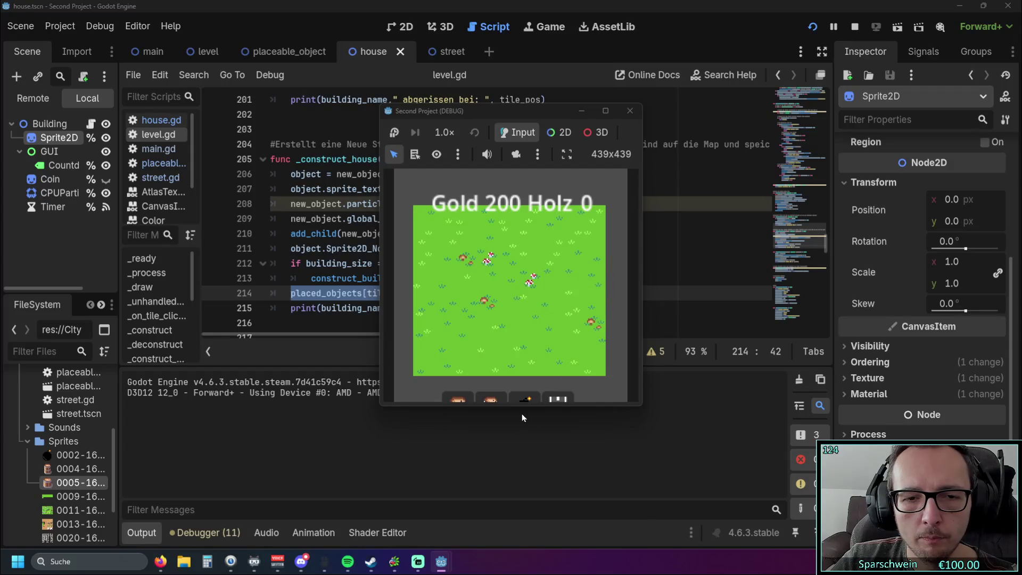
pyautogui.moveTo(522, 405); pyautogui.dragTo(520, 436)
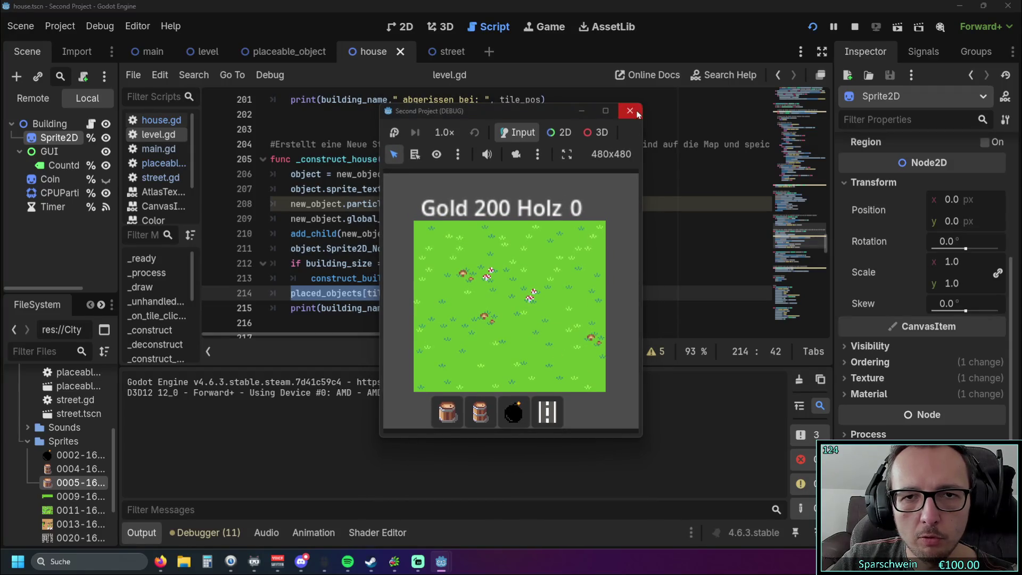
pyautogui.click(639, 114)
pyautogui.press('F5')
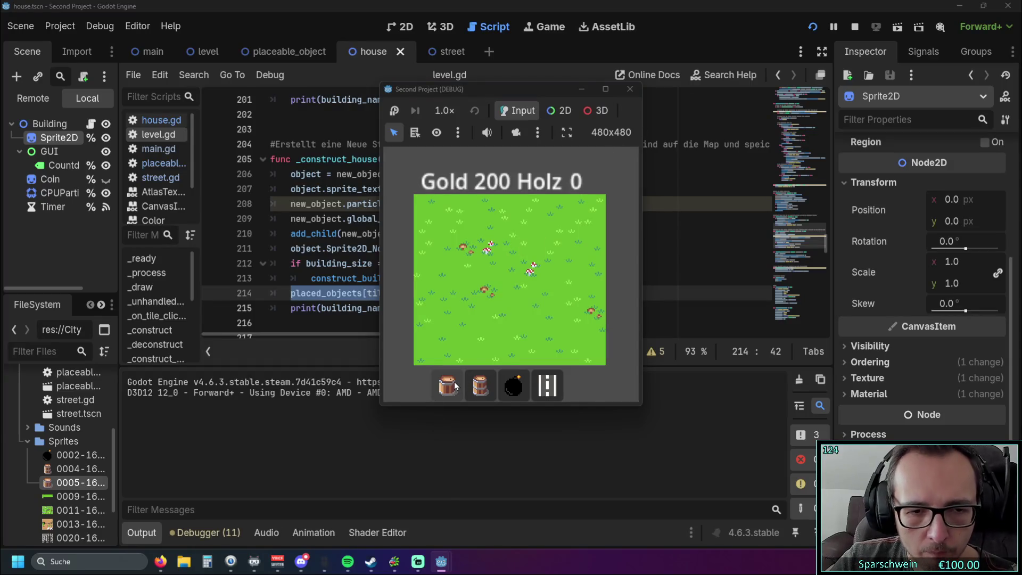
# Place eight barrels at tiles (3,4), (5,4), (5,2), (3,2), (1,2), (1,4), (7,4), (7,2).
pyautogui.click(480, 385)
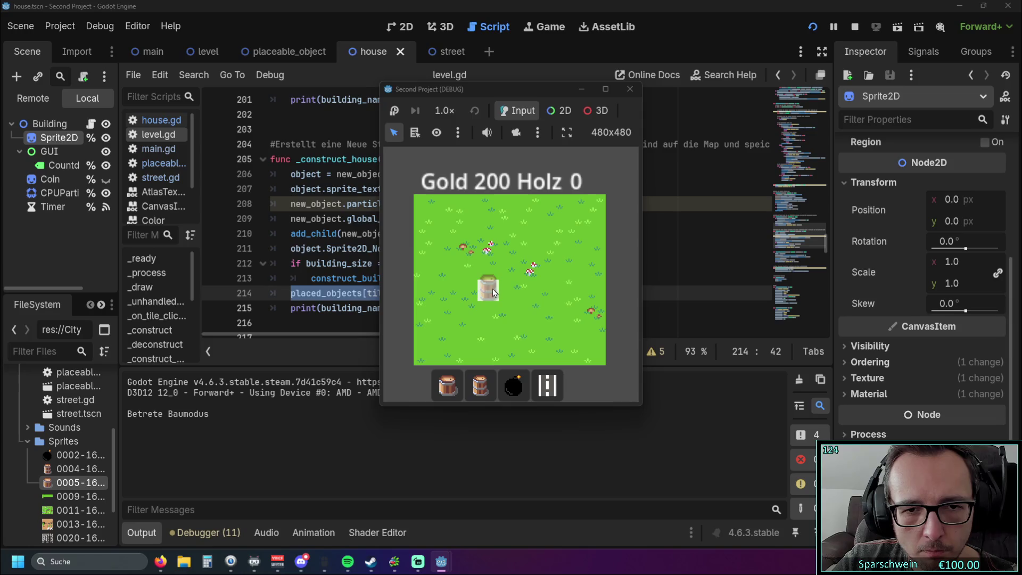
pyautogui.click(488, 288)
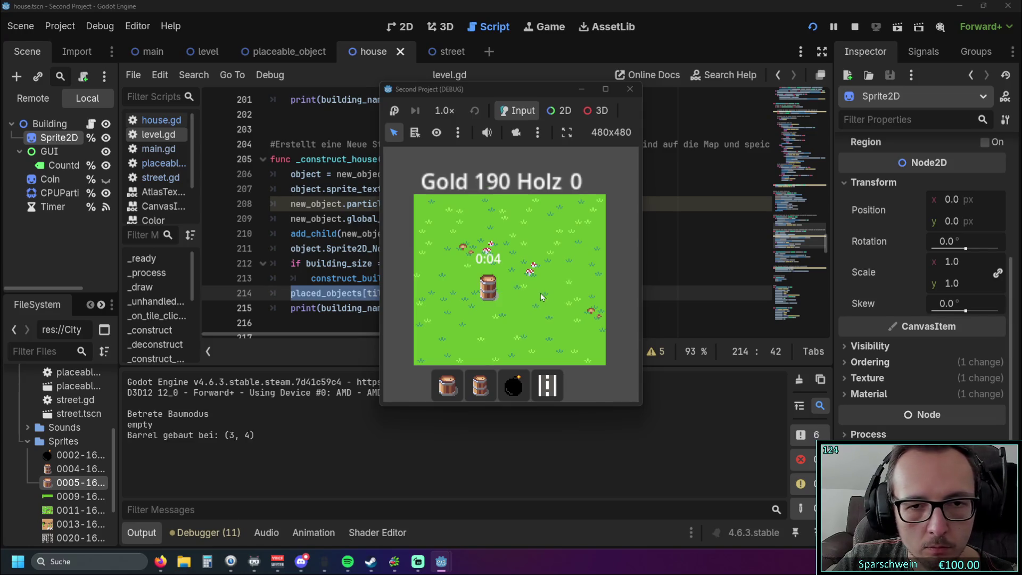
pyautogui.click(531, 288)
pyautogui.click(531, 246)
pyautogui.click(488, 247)
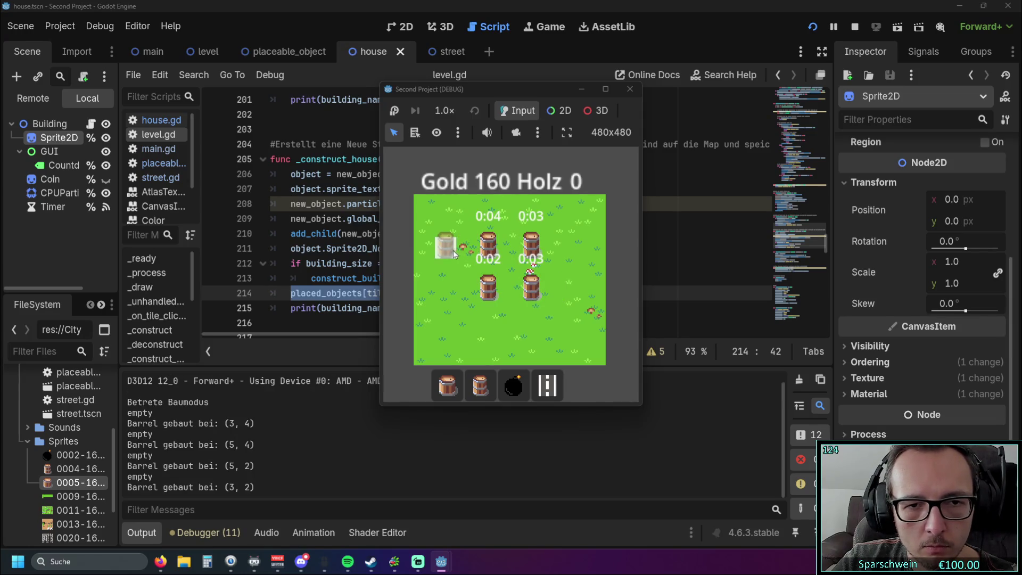
pyautogui.click(446, 246)
pyautogui.click(445, 287)
pyautogui.click(574, 291)
pyautogui.click(574, 246)
pyautogui.rightClick(533, 448)
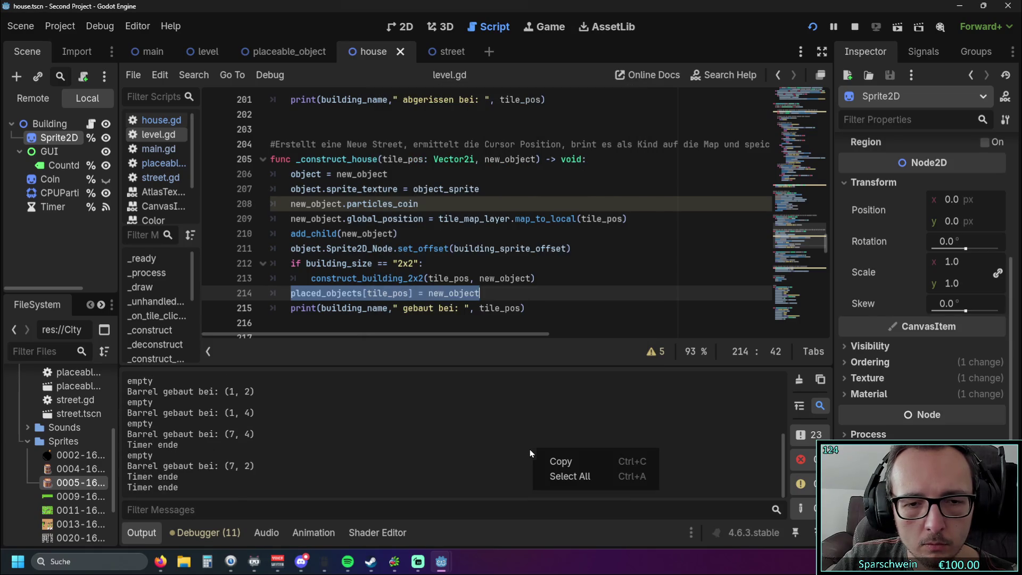
# Switch to the main scene tab and widen the left dock beside the script.
pyautogui.click(487, 356)
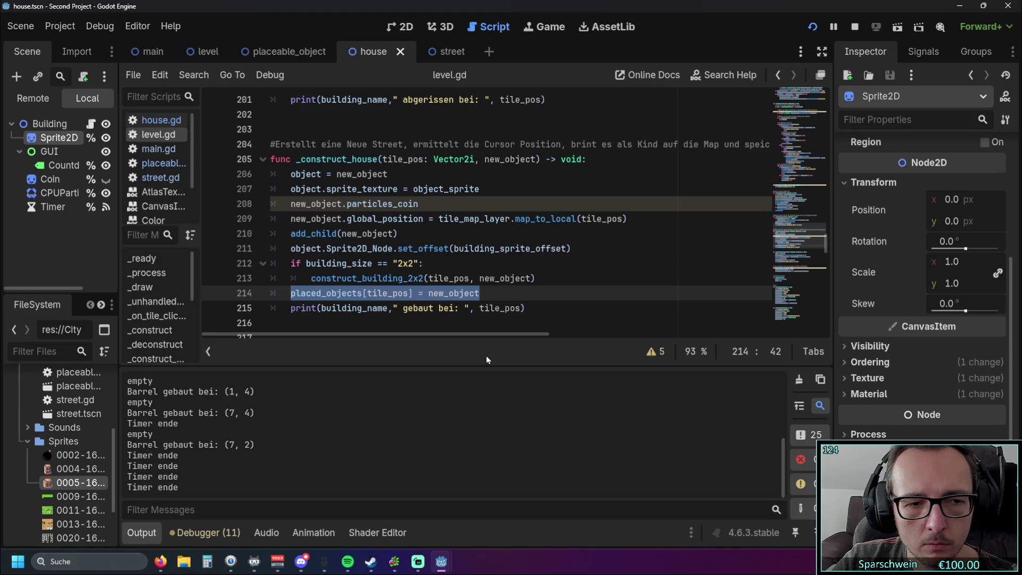
pyautogui.click(151, 51)
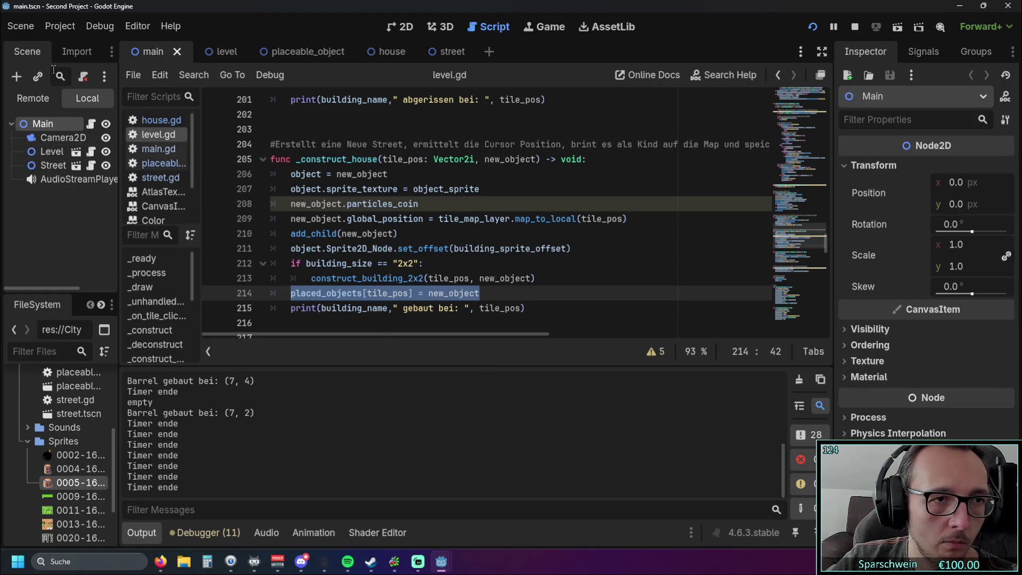
pyautogui.click(76, 51)
pyautogui.click(30, 49)
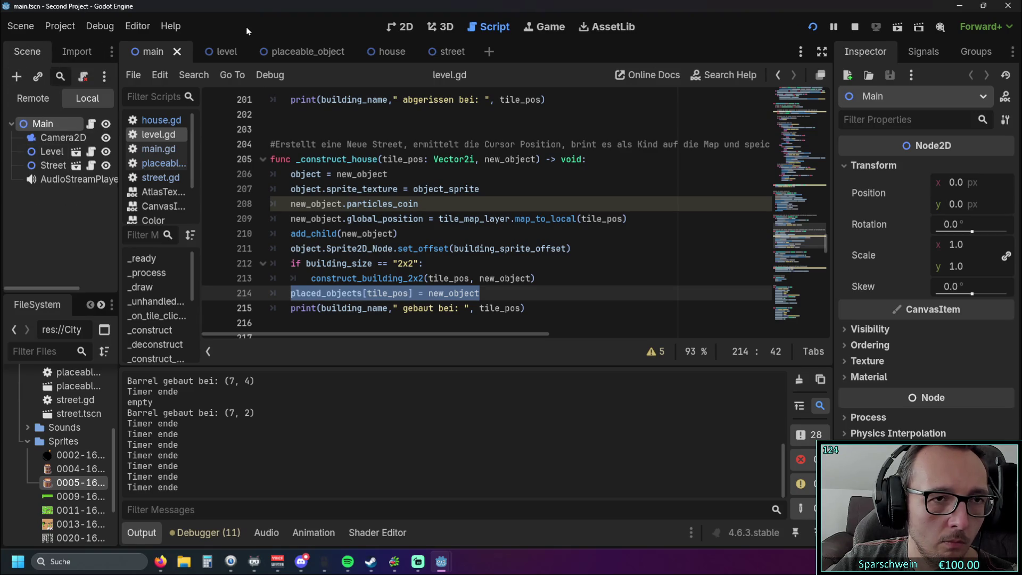
pyautogui.click(226, 52)
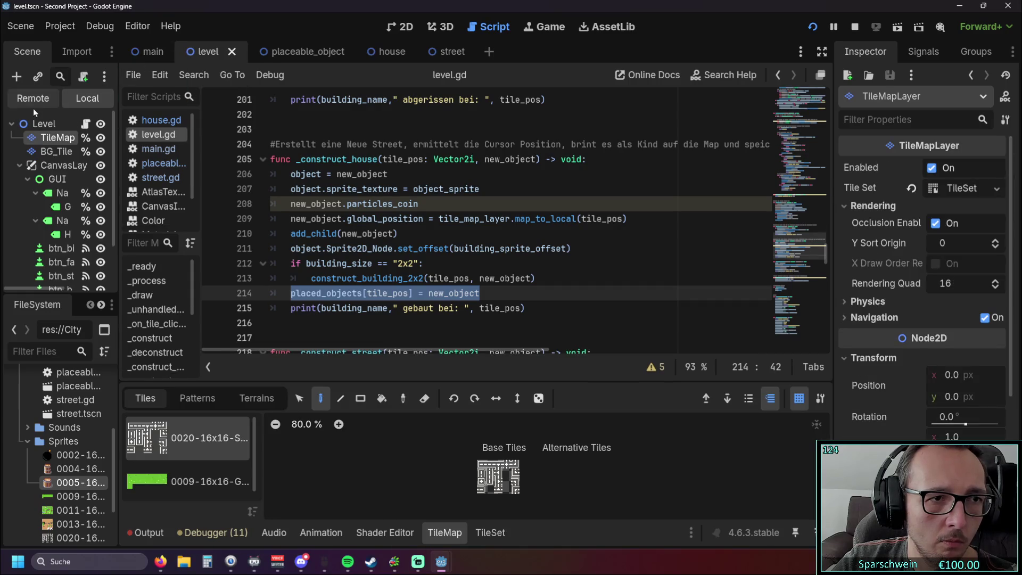
pyautogui.click(66, 51)
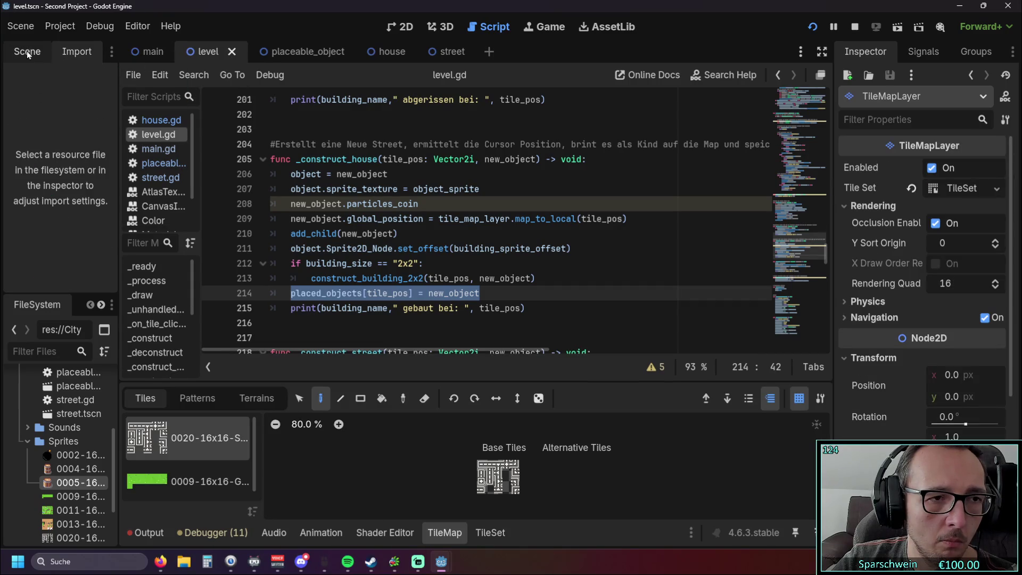
pyautogui.click(27, 50)
pyautogui.click(149, 51)
pyautogui.click(64, 50)
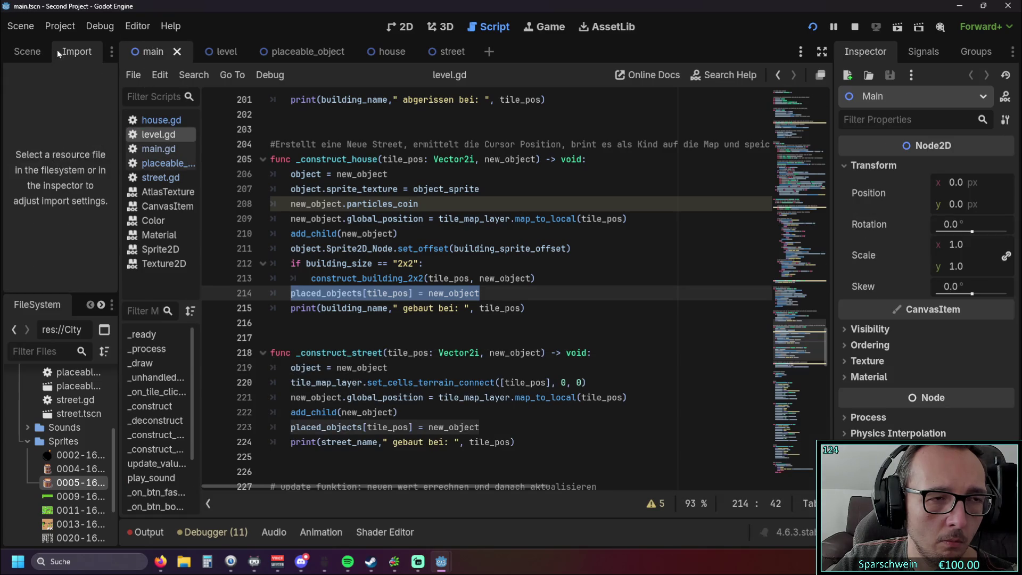
pyautogui.moveTo(118, 145)
pyautogui.mouseDown()
pyautogui.moveTo(319, 145)
pyautogui.moveTo(139, 144)
pyautogui.moveTo(190, 141)
pyautogui.mouseUp()
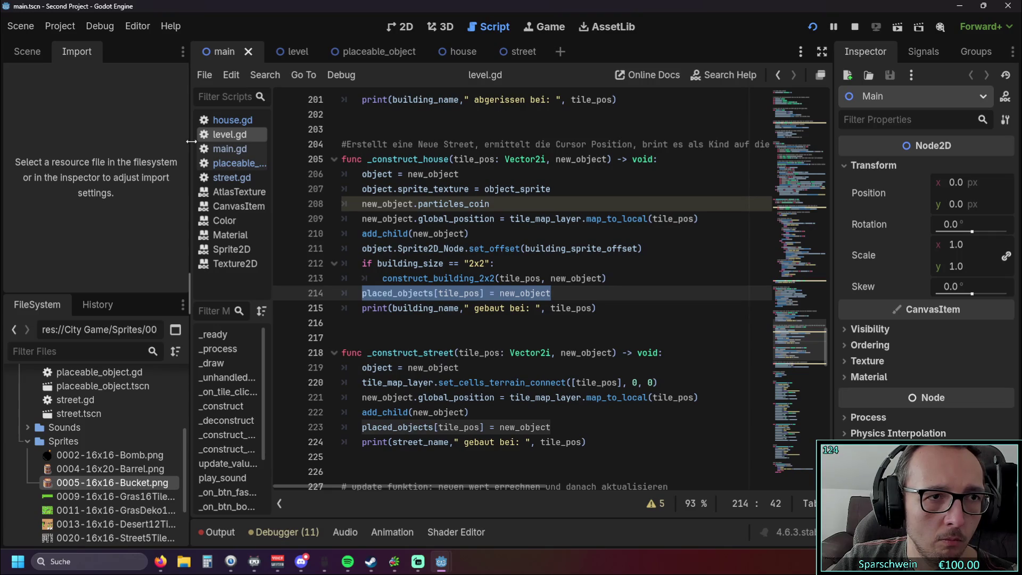
pyautogui.click(401, 26)
pyautogui.click(479, 26)
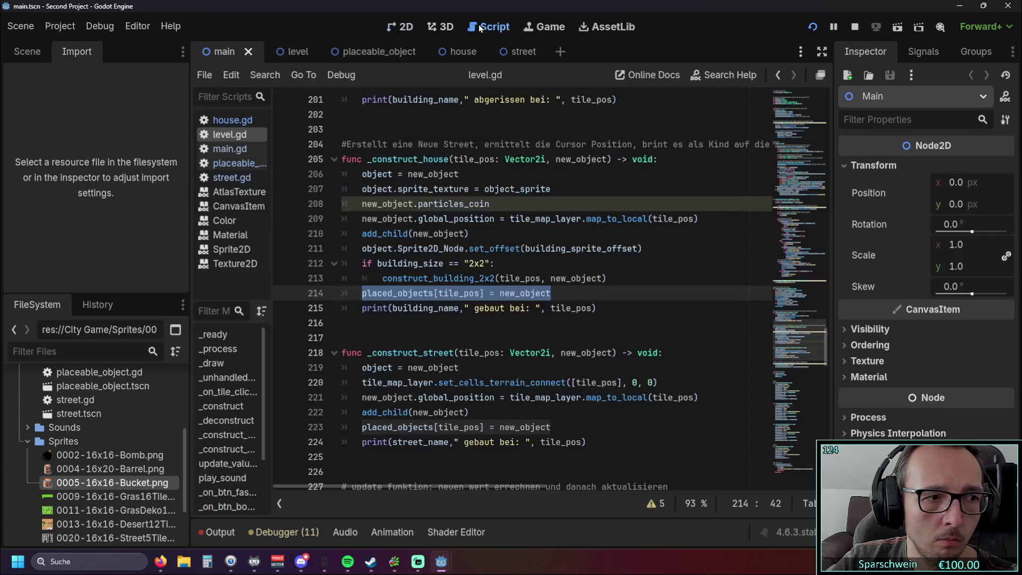
pyautogui.click(28, 51)
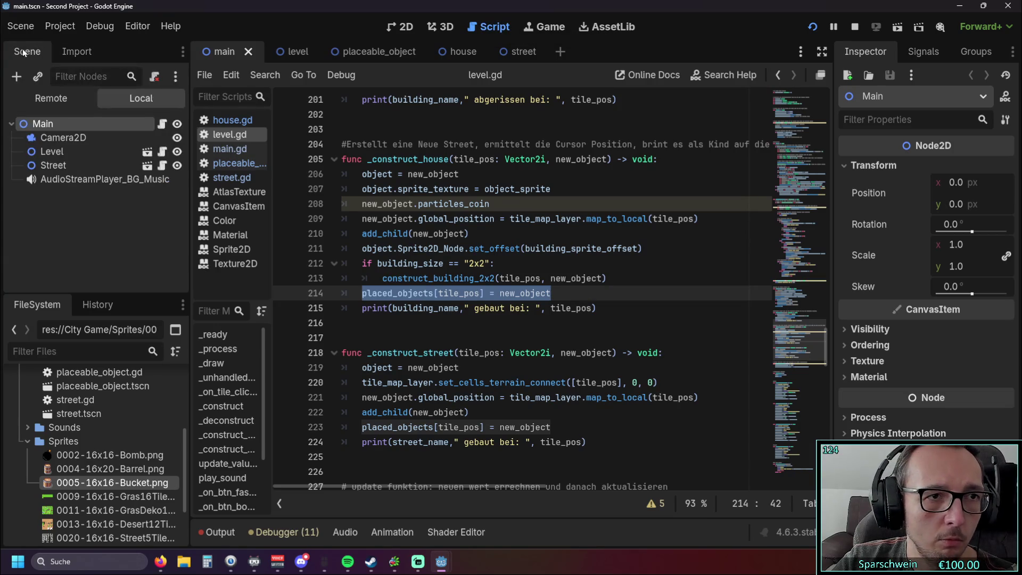
pyautogui.click(45, 99)
pyautogui.scroll(-2, 79, 192)
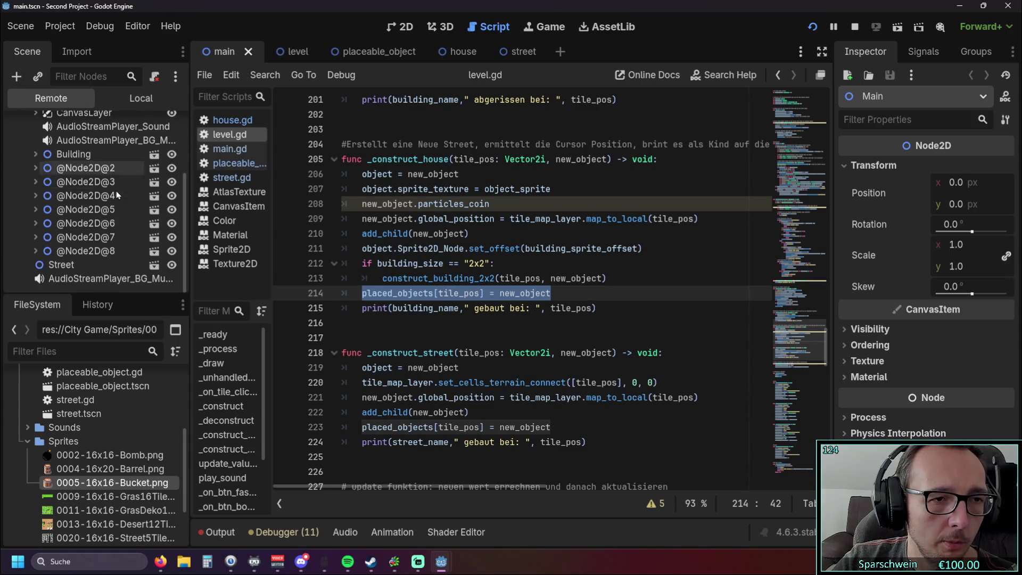
pyautogui.moveTo(441, 562)
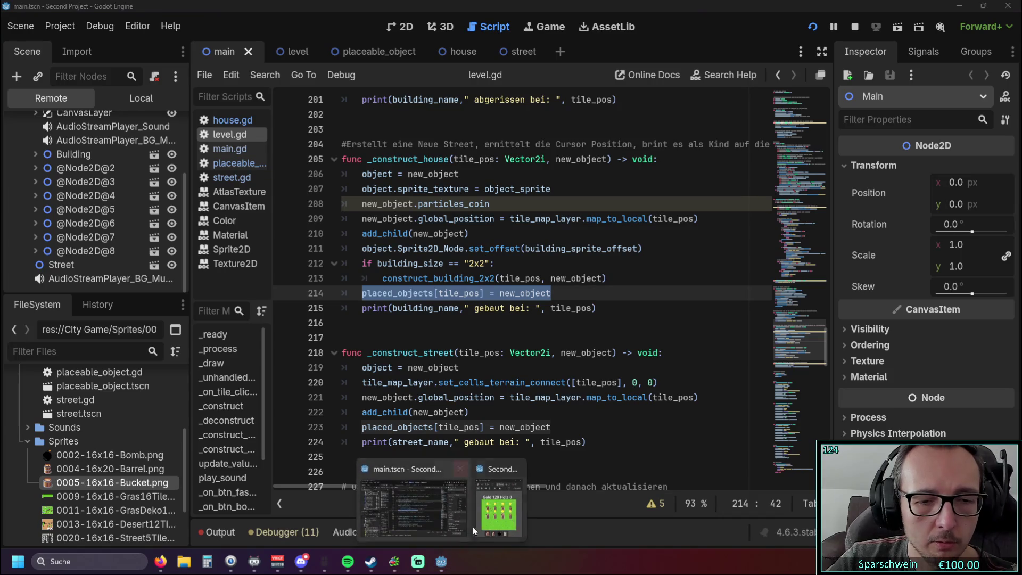
pyautogui.click(470, 527)
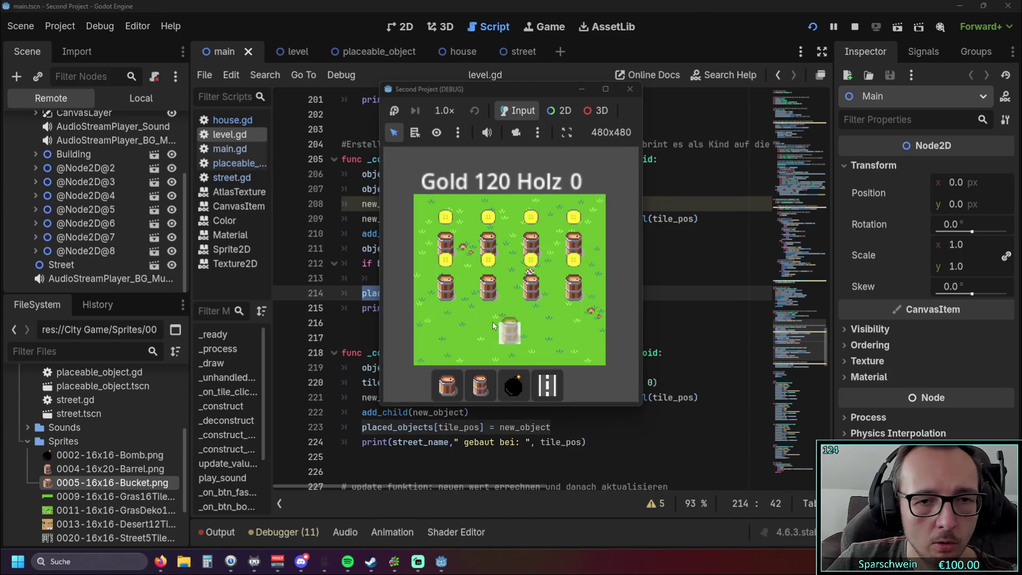
pyautogui.click(485, 298)
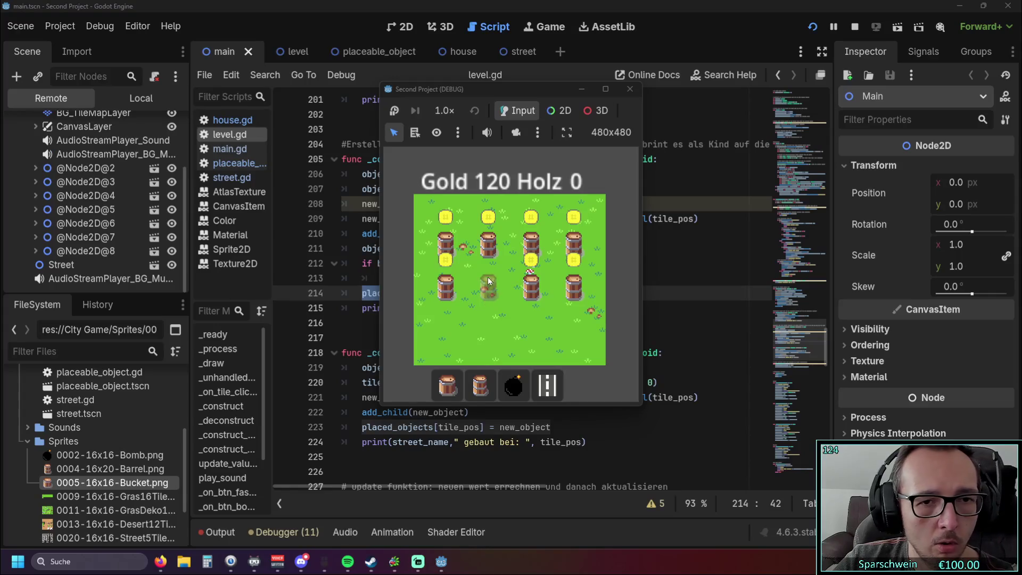
pyautogui.click(488, 254)
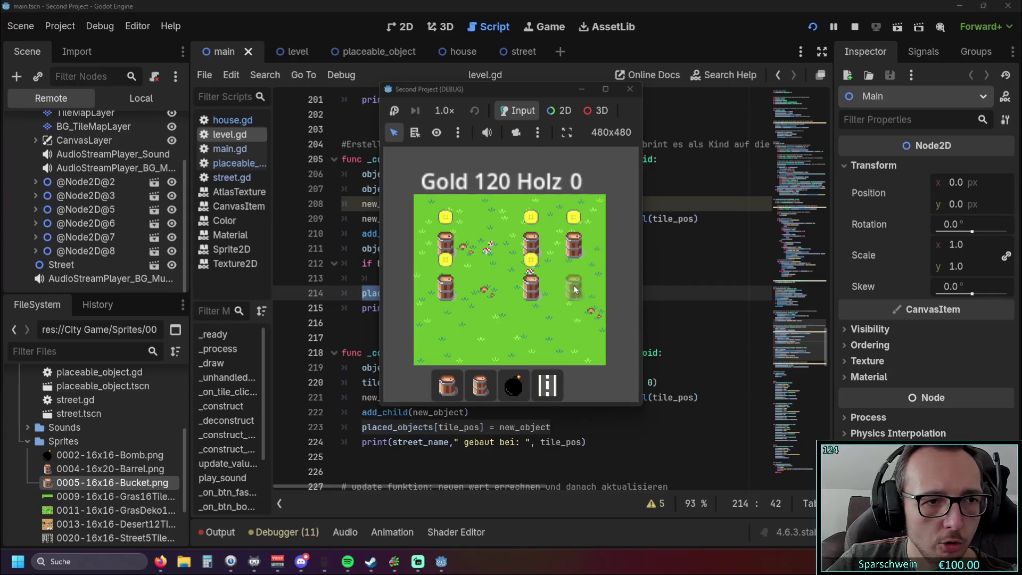
pyautogui.click(574, 258)
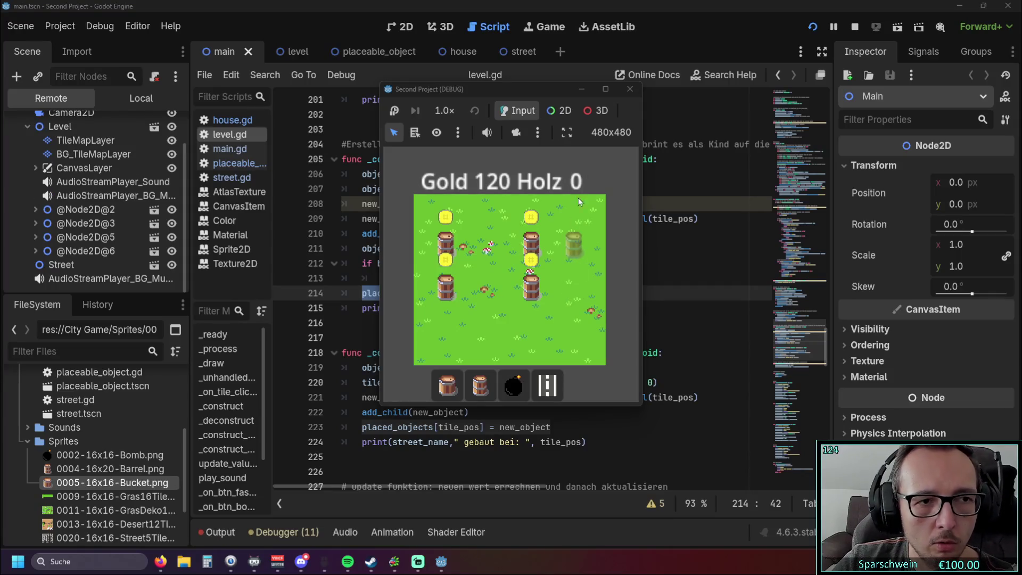
# Stop the game and scroll level.gd down to building_size_2x2 and construct_building_2x2 near line 317.
pyautogui.click(629, 89)
pyautogui.click(552, 248)
pyautogui.scroll(-3, 552, 251)
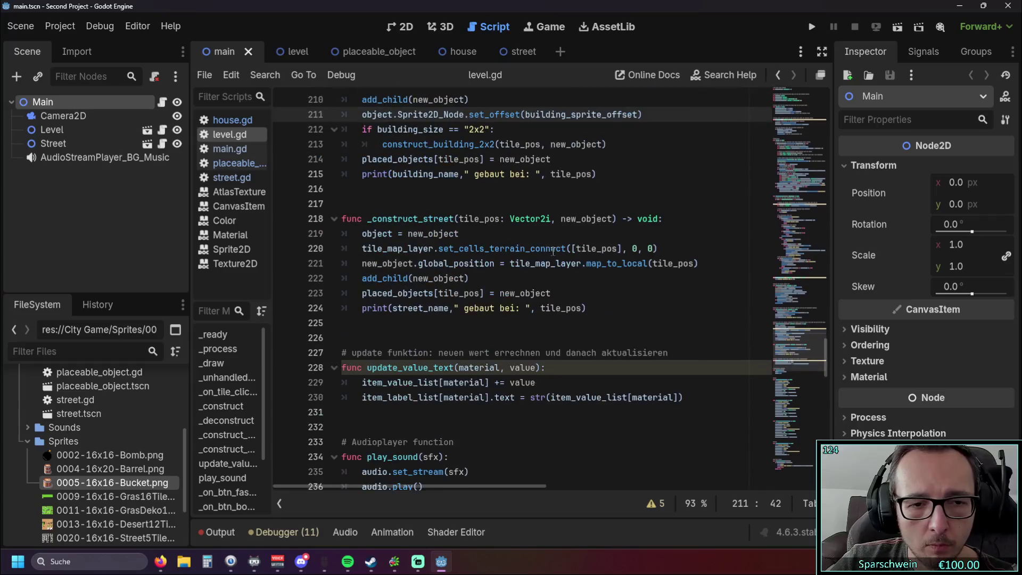
pyautogui.scroll(-7, 552, 250)
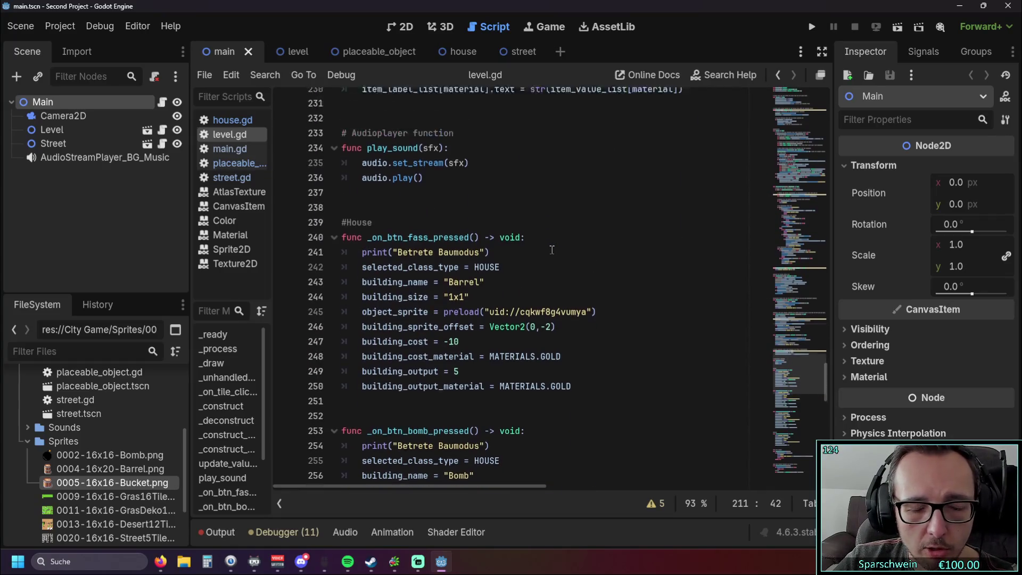
pyautogui.scroll(11, 551, 249)
pyautogui.scroll(2, 550, 247)
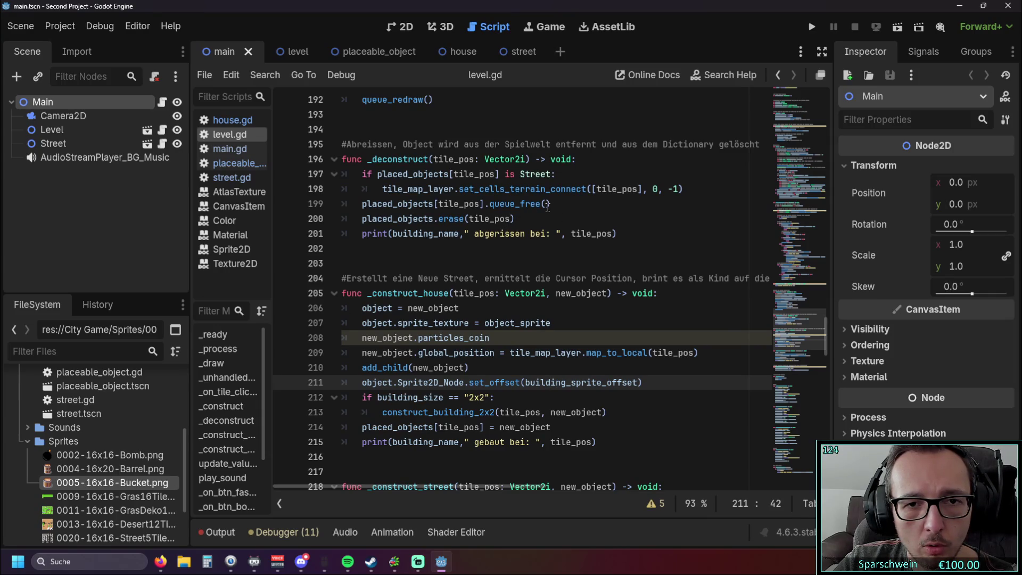
pyautogui.click(548, 215)
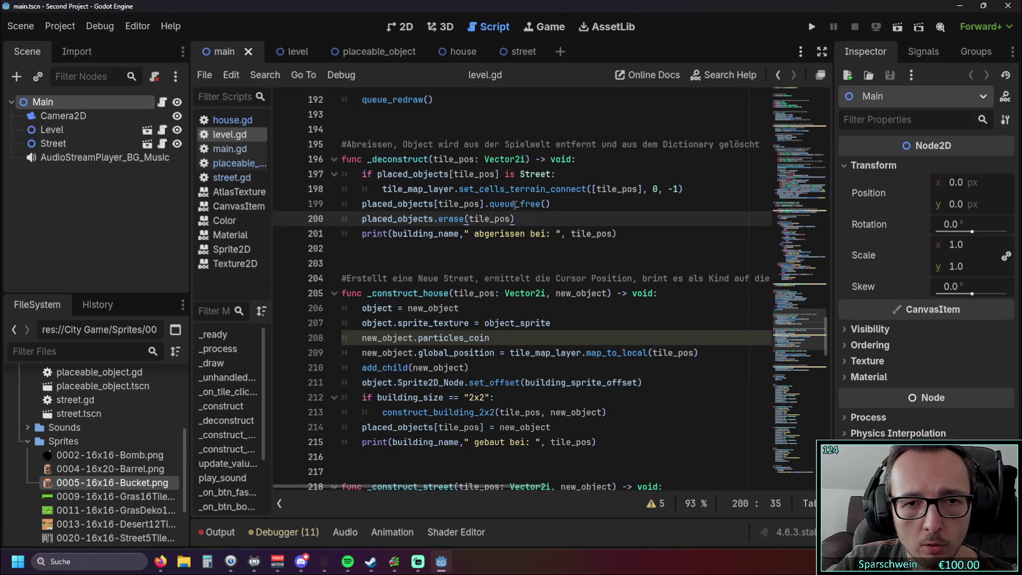
pyautogui.click(510, 204)
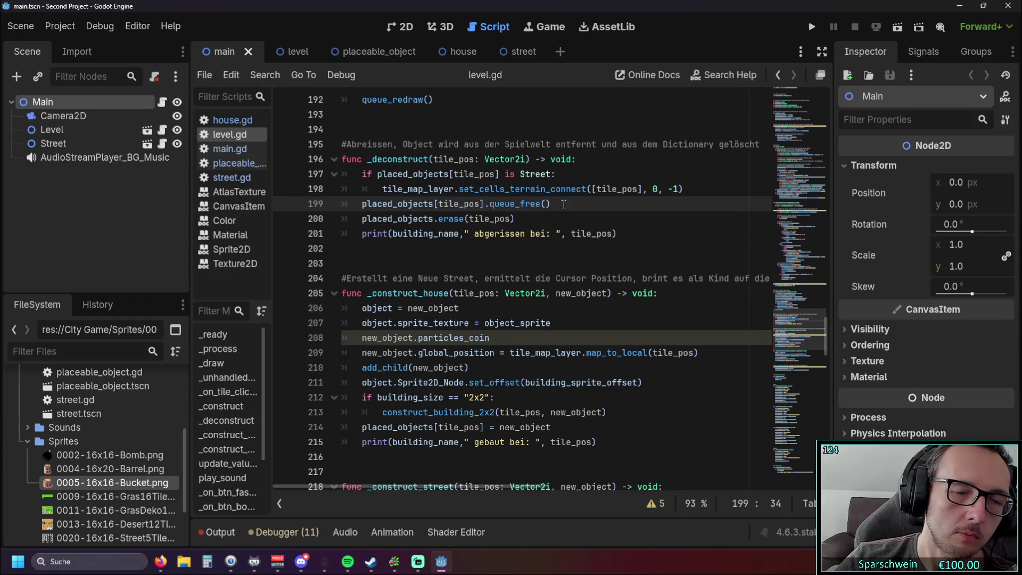
pyautogui.scroll(-5, 547, 199)
pyautogui.scroll(3, 550, 213)
pyautogui.scroll(-10, 557, 235)
pyautogui.scroll(-20, 557, 236)
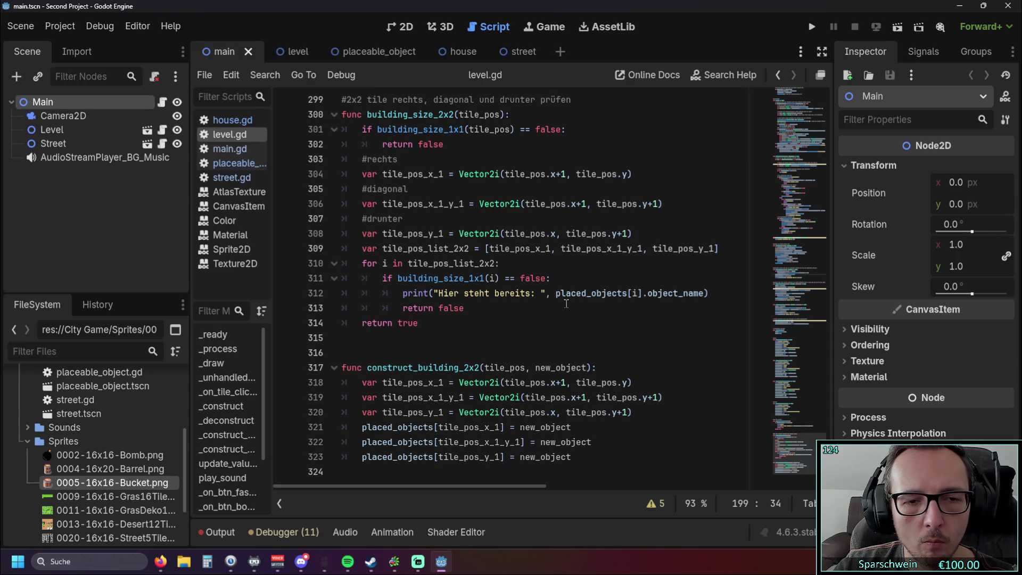
# Switch to the level scene tab and narrow the script list and scene/file docks.
pyautogui.scroll(4, 566, 304)
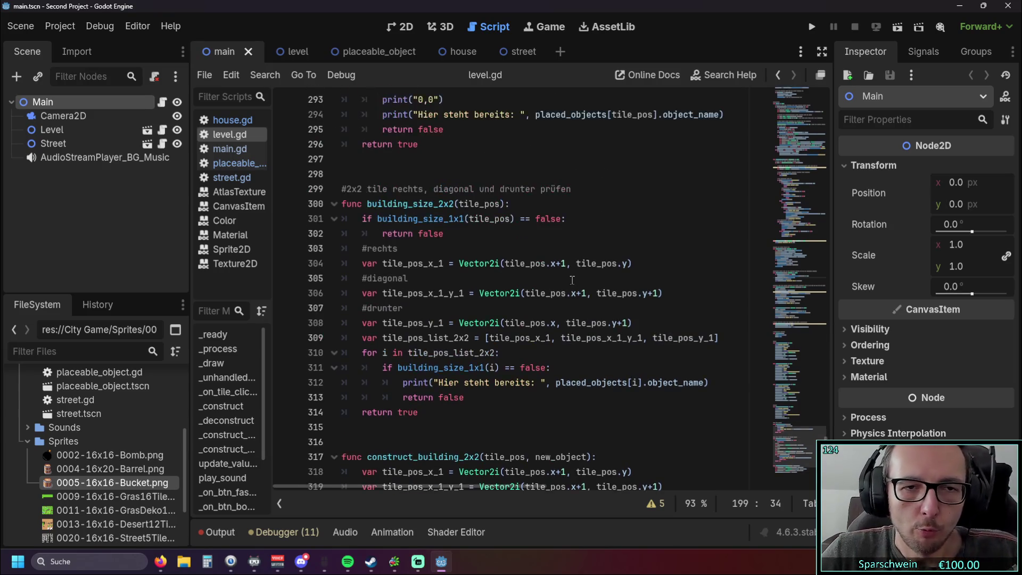
pyautogui.scroll(-1, 517, 256)
pyautogui.scroll(-3, 516, 256)
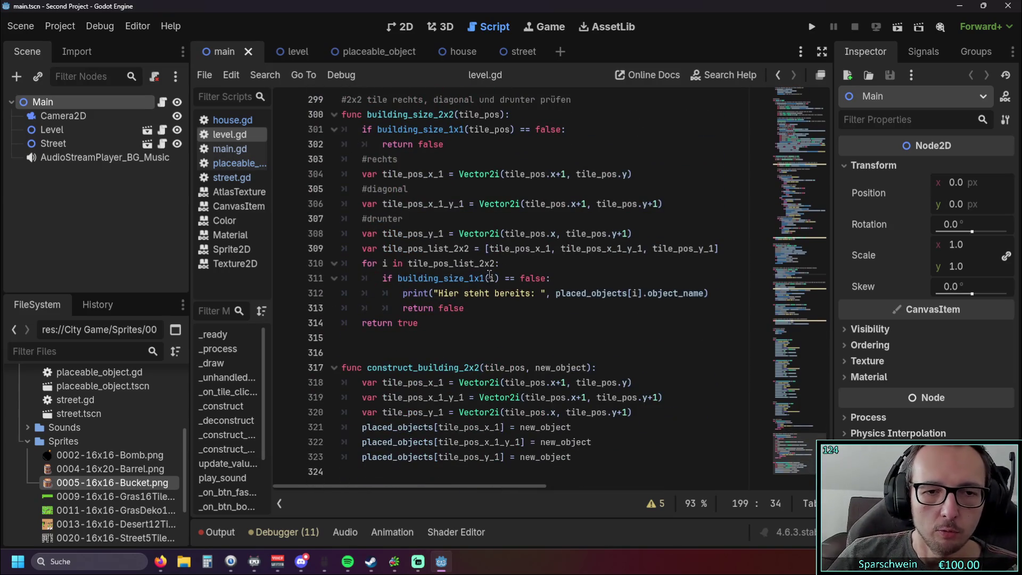
pyautogui.scroll(2, 486, 312)
pyautogui.scroll(-2, 471, 295)
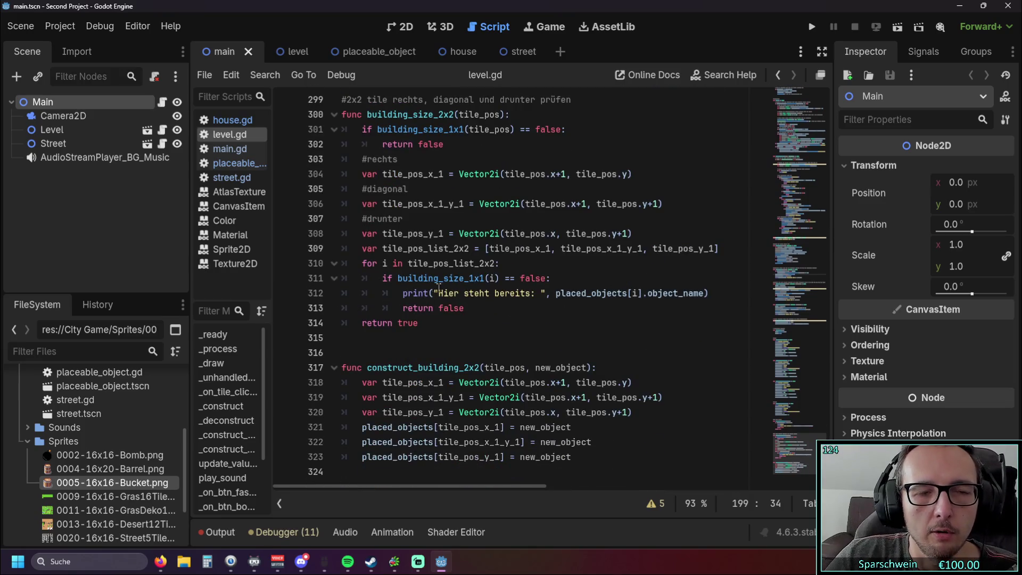
pyautogui.click(362, 54)
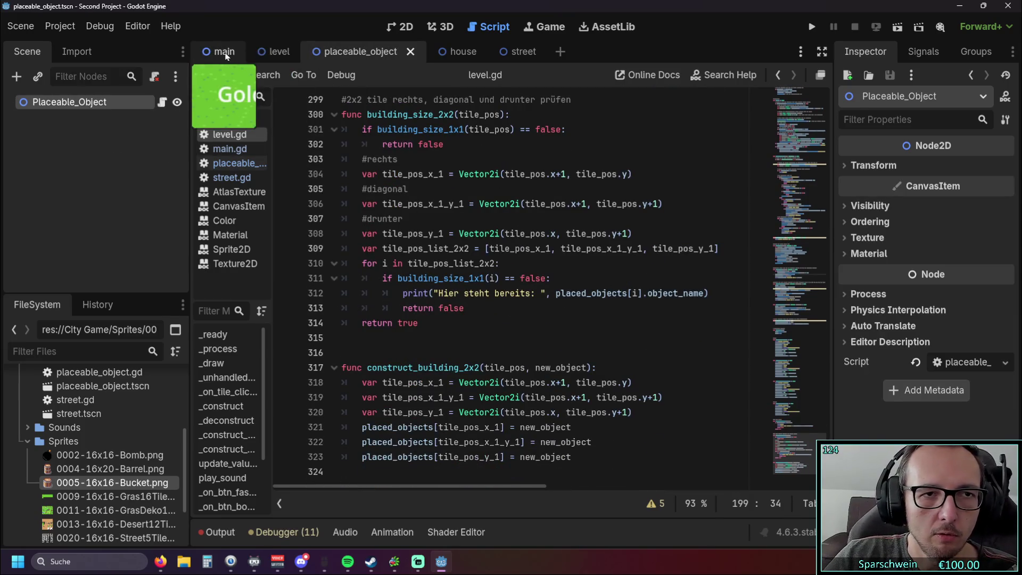
pyautogui.click(269, 53)
pyautogui.moveTo(272, 214)
pyautogui.mouseDown()
pyautogui.moveTo(341, 215)
pyautogui.moveTo(270, 215)
pyautogui.mouseUp()
pyautogui.moveTo(190, 282); pyautogui.dragTo(118, 279)
pyautogui.scroll(-3, 510, 245)
# Try selecting the construct_building_2x2 lines around line 315 without changing the code.
pyautogui.click(511, 323)
pyautogui.hotkey('shift', 'Up')
pyautogui.hotkey('shift', 'Up')
pyautogui.hotkey('shift', 'Up')
pyautogui.press('Left')
pyautogui.moveTo(530, 334)
pyautogui.mouseDown()
pyautogui.moveTo(326, 301)
pyautogui.moveTo(269, 218)
pyautogui.mouseUp()
pyautogui.click(404, 203)
pyautogui.click(483, 334)
pyautogui.moveTo(482, 334)
pyautogui.mouseDown()
pyautogui.moveTo(298, 209)
pyautogui.moveTo(271, 230)
pyautogui.mouseUp()
pyautogui.click(348, 206)
pyautogui.scroll(5, 348, 206)
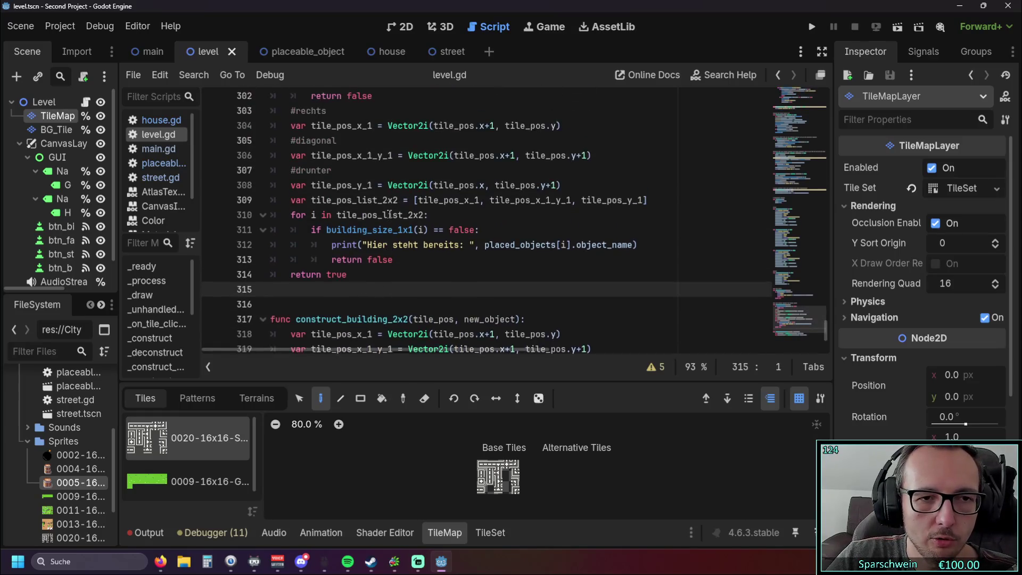
# Enlarge the bottom panel and switch it to the Audio buses.
pyautogui.scroll(-3, 385, 204)
pyautogui.scroll(2, 384, 204)
pyautogui.scroll(-1, 385, 204)
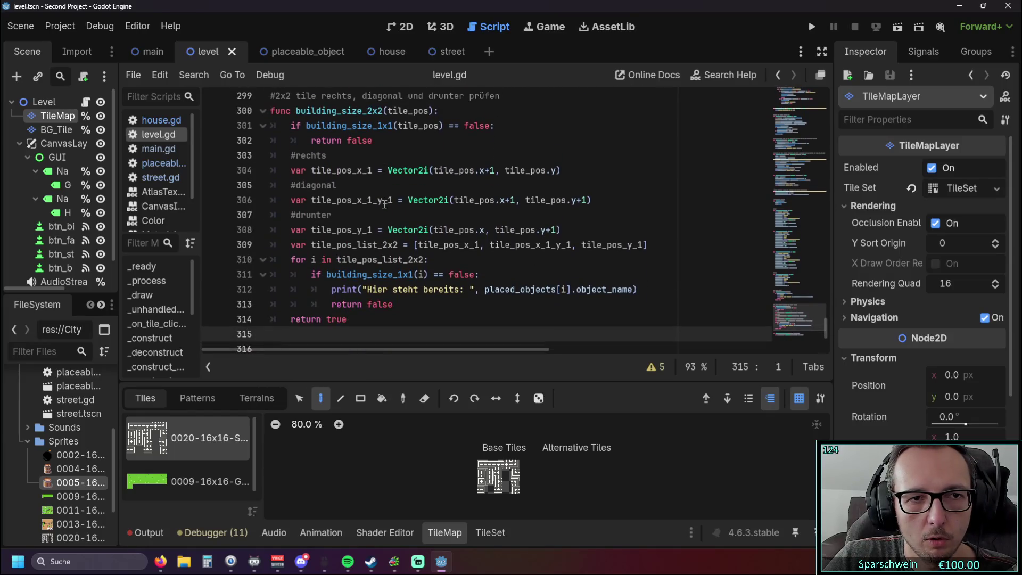
pyautogui.moveTo(476, 384); pyautogui.dragTo(475, 435)
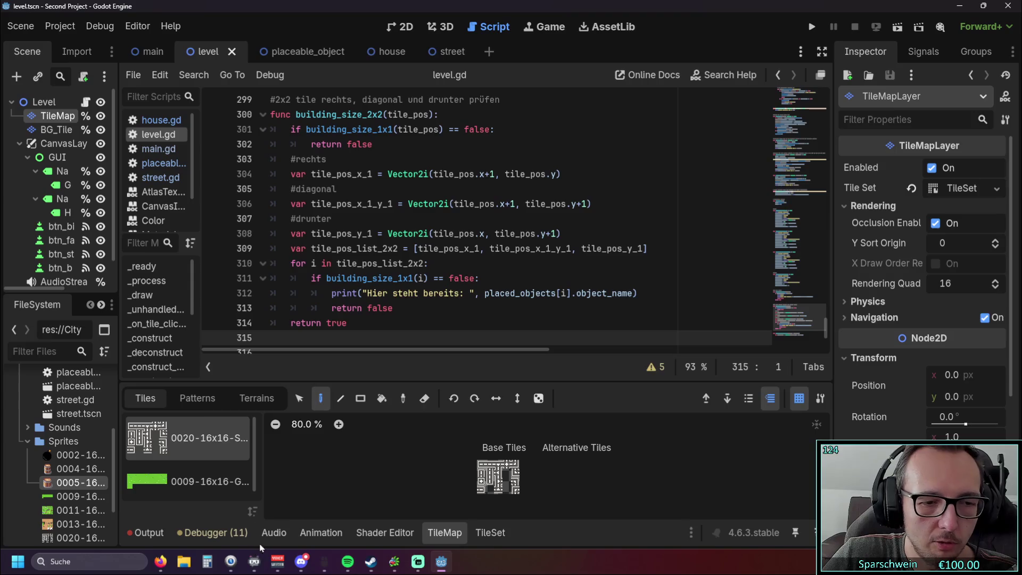
pyautogui.click(272, 534)
pyautogui.scroll(-2, 492, 255)
# Select the helper functions in level.gd, then bring up placeable_object.gd.
pyautogui.moveTo(500, 409)
pyautogui.mouseDown()
pyautogui.moveTo(277, 322)
pyautogui.moveTo(388, 312)
pyautogui.moveTo(269, 311)
pyautogui.moveTo(267, 160)
pyautogui.moveTo(263, 220)
pyautogui.mouseUp()
pyautogui.scroll(1, 269, 288)
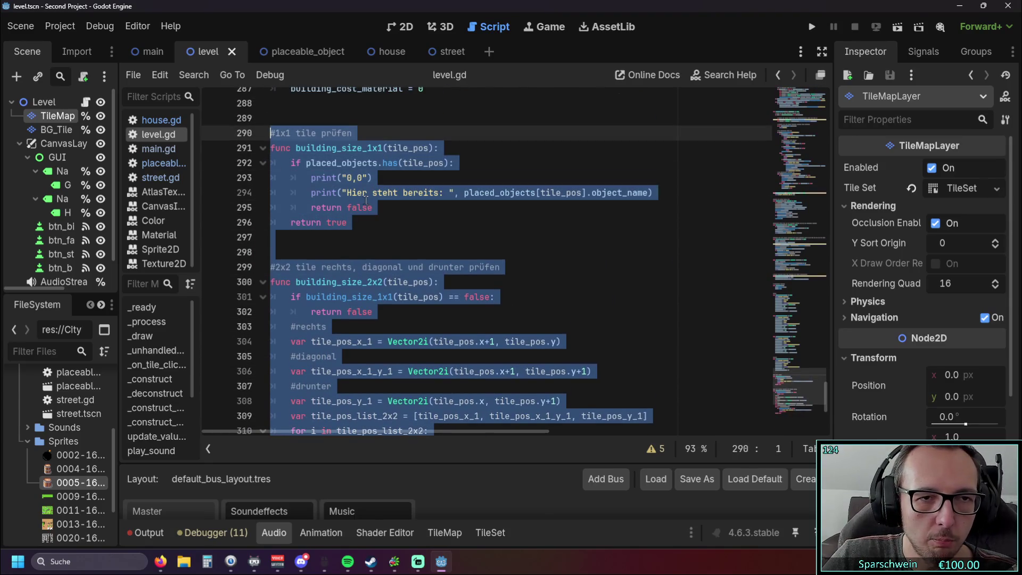
pyautogui.scroll(-5, 240, 135)
pyautogui.click(167, 164)
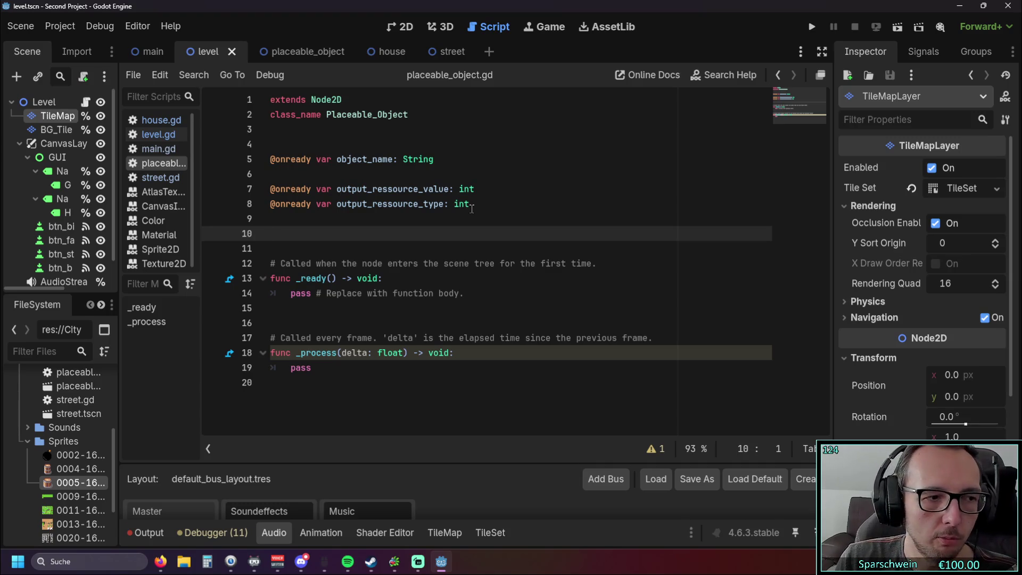
# Return to the level scene and the level.gd script.
pyautogui.click(303, 51)
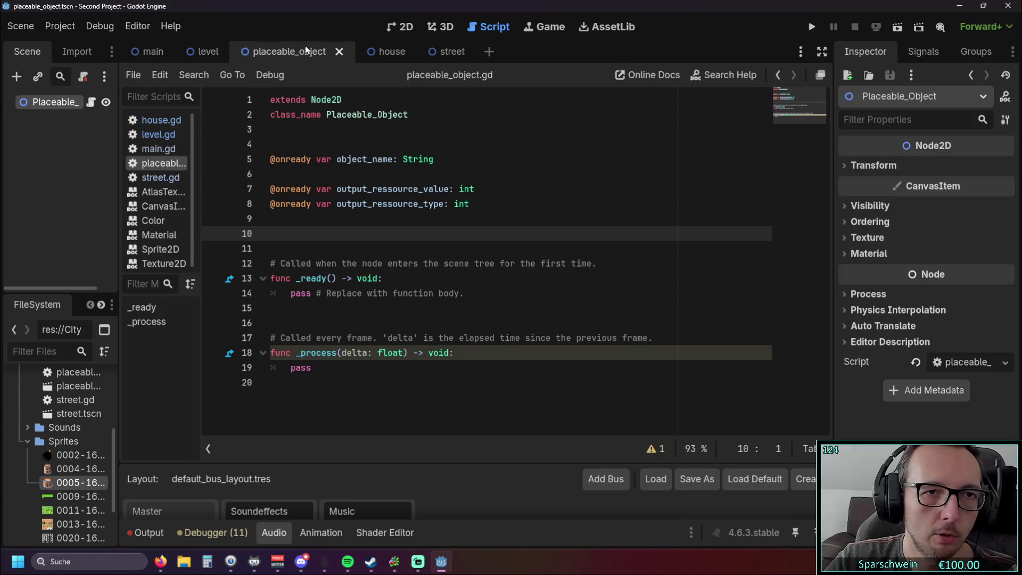
pyautogui.click(210, 52)
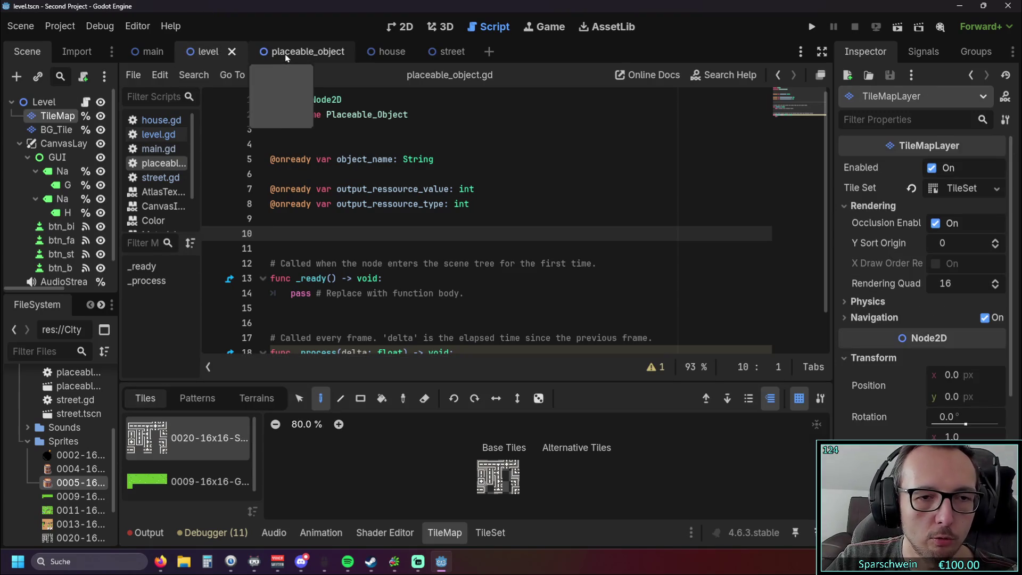
pyautogui.scroll(-1, 380, 165)
pyautogui.scroll(1, 391, 191)
pyautogui.scroll(-1, 378, 195)
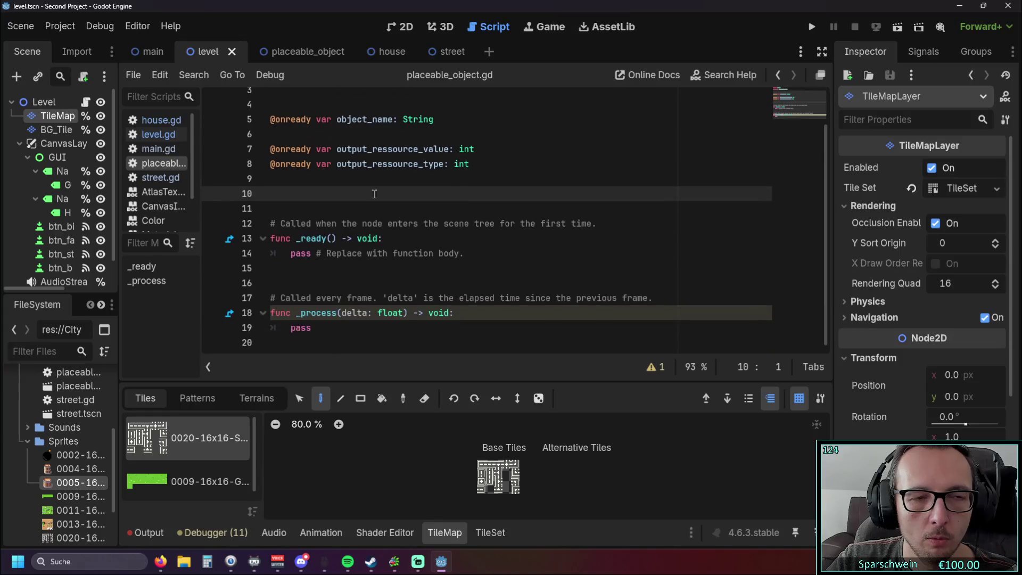
pyautogui.click(159, 134)
pyautogui.scroll(-5, 371, 227)
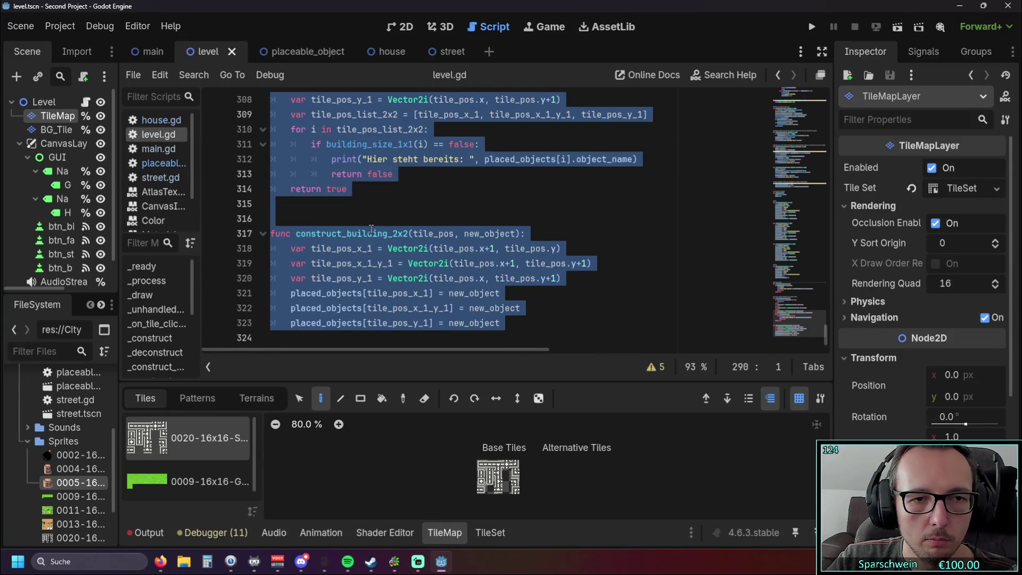
# Select construct_building_2x2 with its tile_pos, new_object parameters, covering lines 316–323.
pyautogui.click(295, 233)
pyautogui.moveTo(295, 233); pyautogui.dragTo(408, 234)
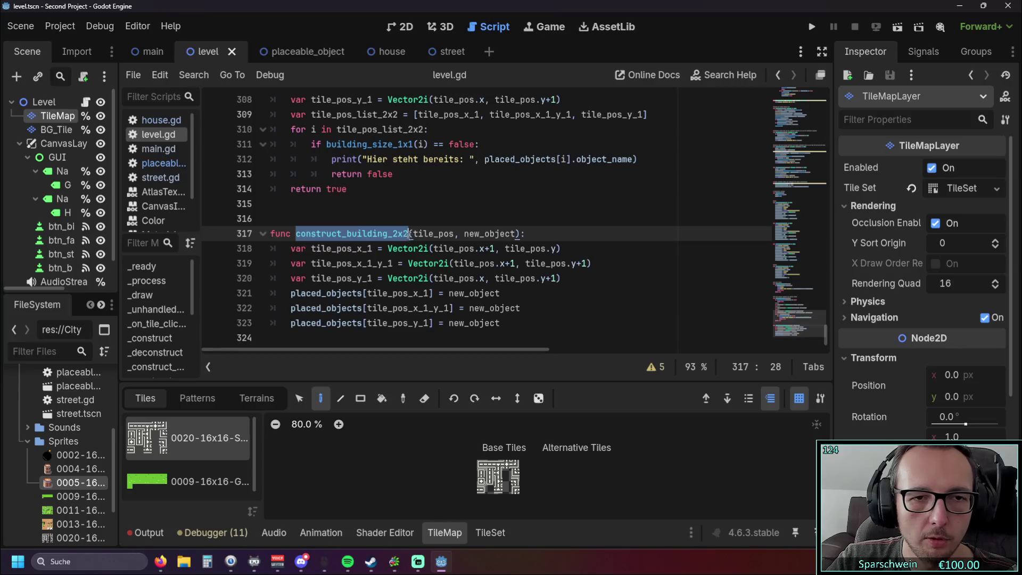
pyautogui.click(434, 204)
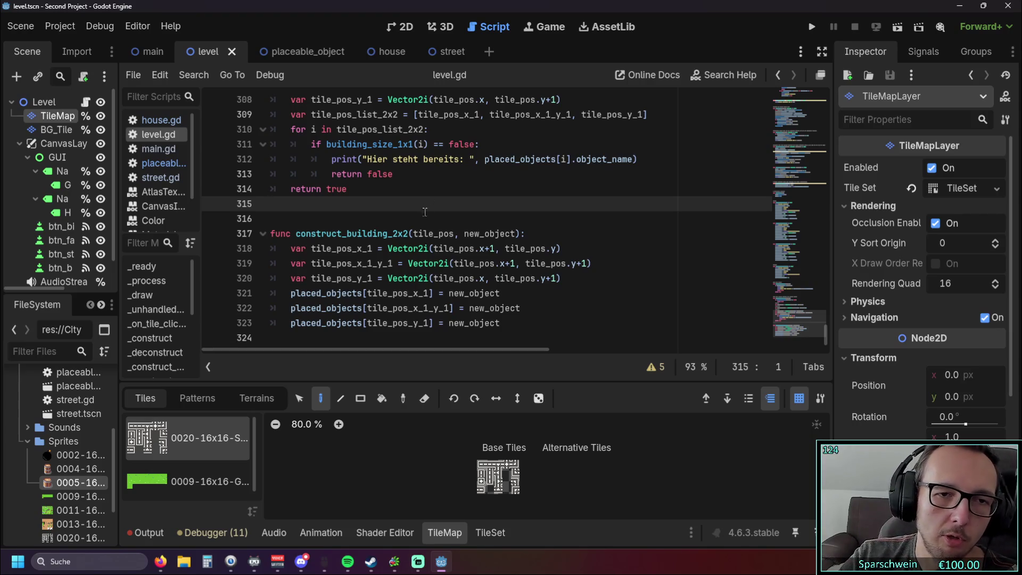
pyautogui.moveTo(414, 235); pyautogui.dragTo(517, 234)
pyautogui.click(582, 208)
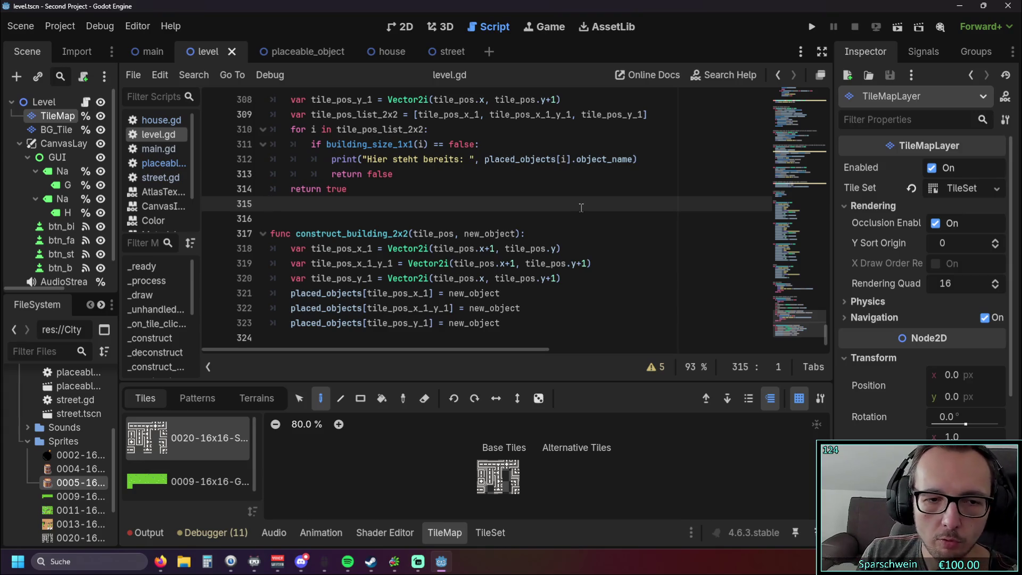
pyautogui.moveTo(503, 323)
pyautogui.mouseDown()
pyautogui.moveTo(269, 234)
pyautogui.moveTo(265, 219)
pyautogui.mouseUp()
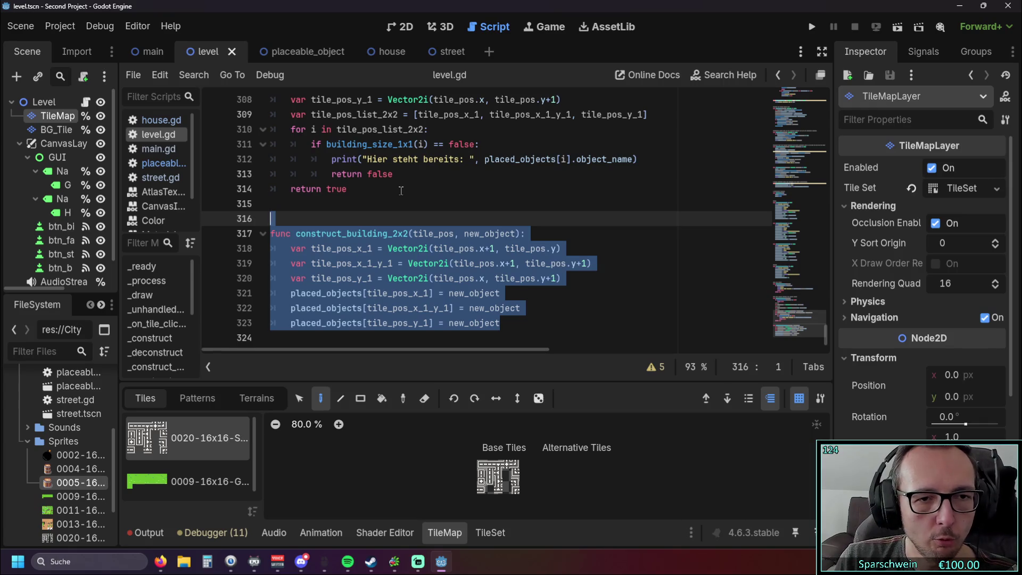
pyautogui.scroll(4, 401, 190)
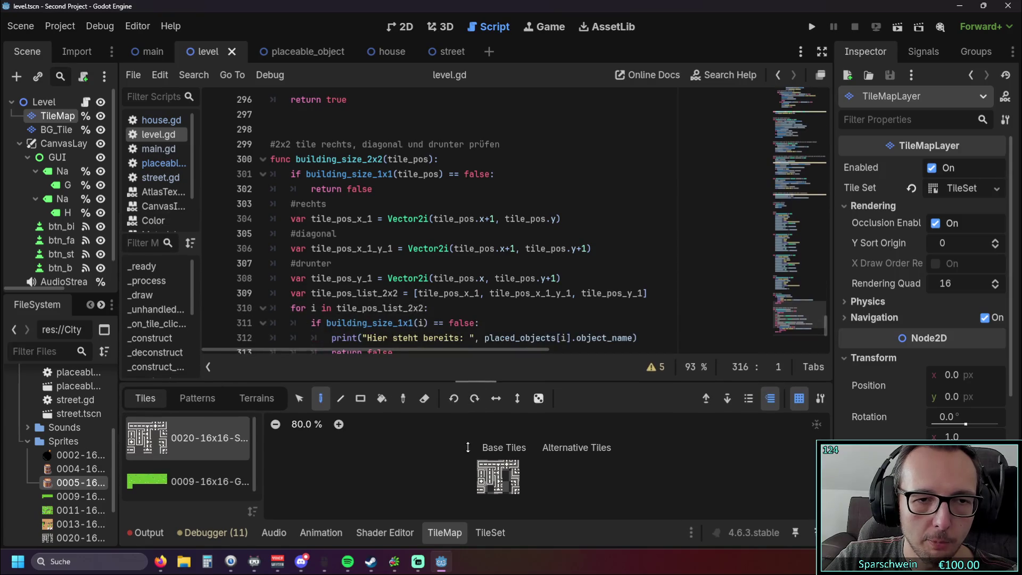
pyautogui.scroll(3, 469, 261)
pyautogui.scroll(-3, 468, 260)
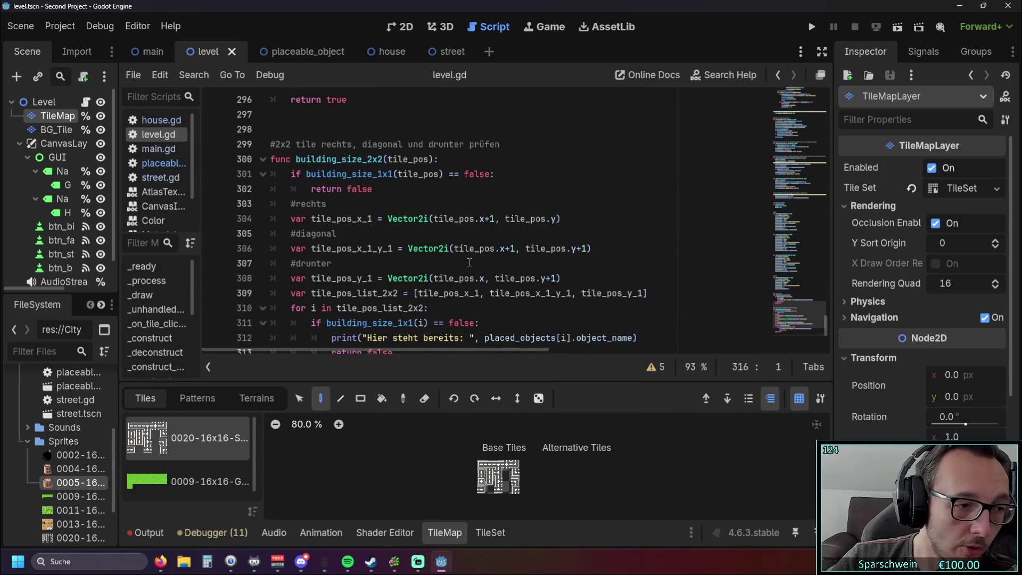
pyautogui.scroll(-2, 428, 209)
pyautogui.scroll(2, 428, 208)
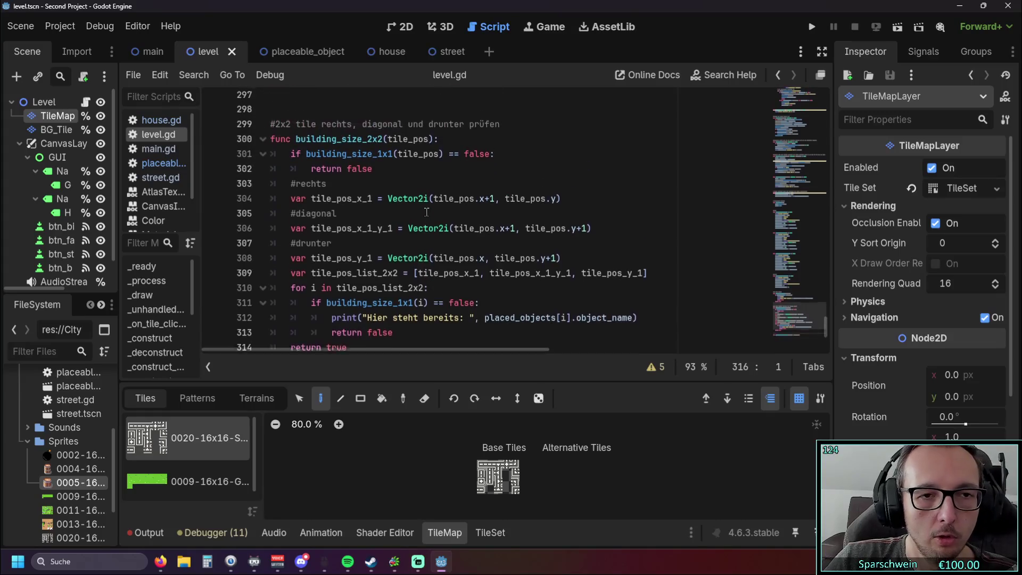
pyautogui.moveTo(311, 219); pyautogui.dragTo(374, 220)
pyautogui.moveTo(311, 249)
pyautogui.mouseDown()
pyautogui.moveTo(378, 249)
pyautogui.moveTo(311, 278)
pyautogui.mouseUp()
pyautogui.click(372, 278)
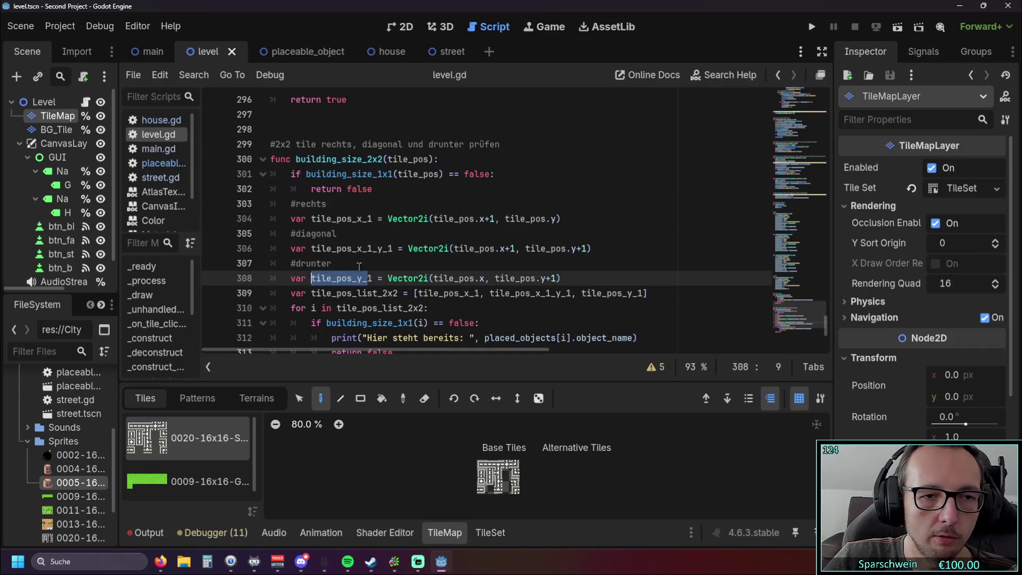
pyautogui.click(358, 264)
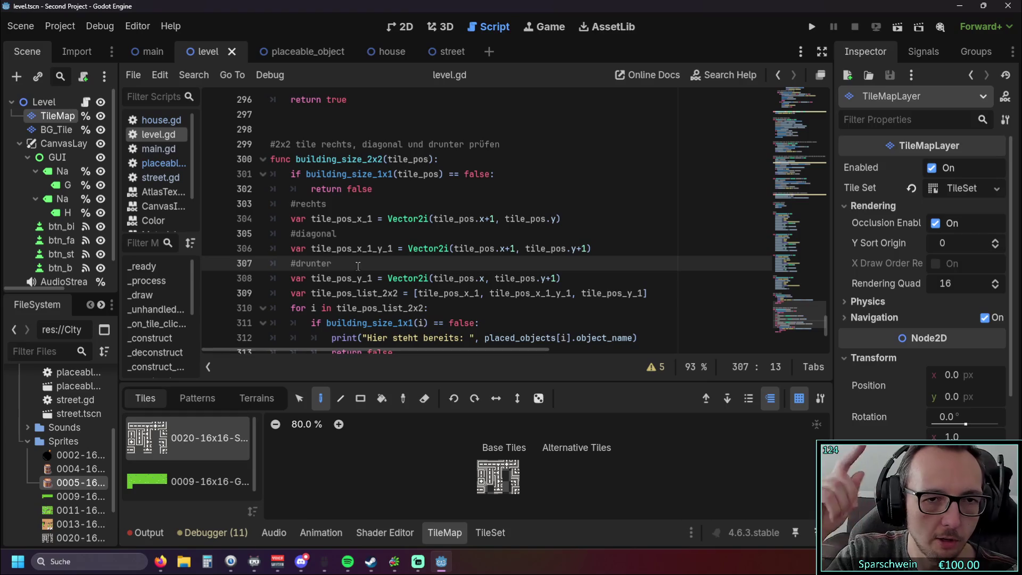
pyautogui.doubleClick(314, 218)
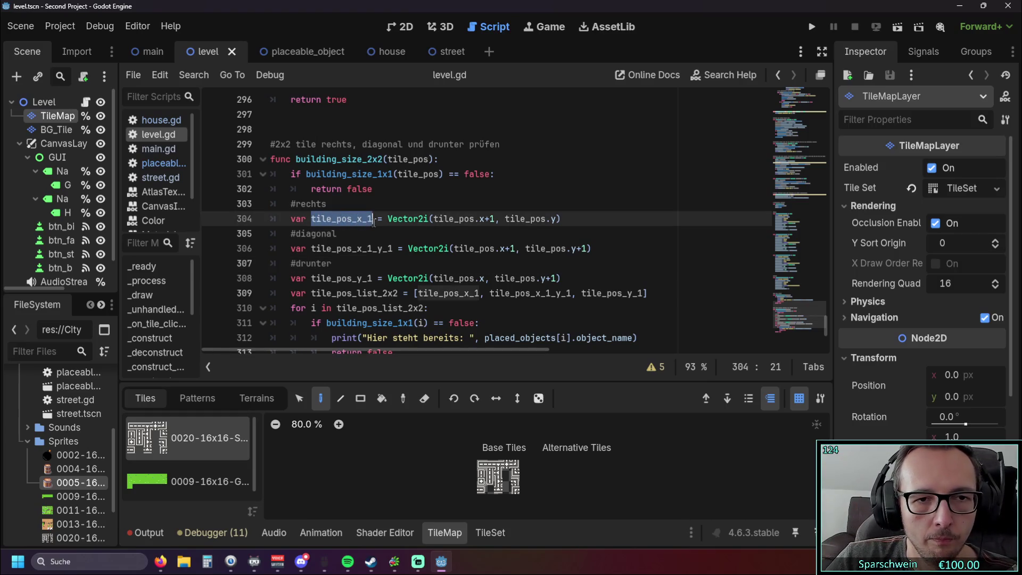
pyautogui.moveTo(312, 249); pyautogui.dragTo(393, 249)
pyautogui.scroll(-3, 378, 223)
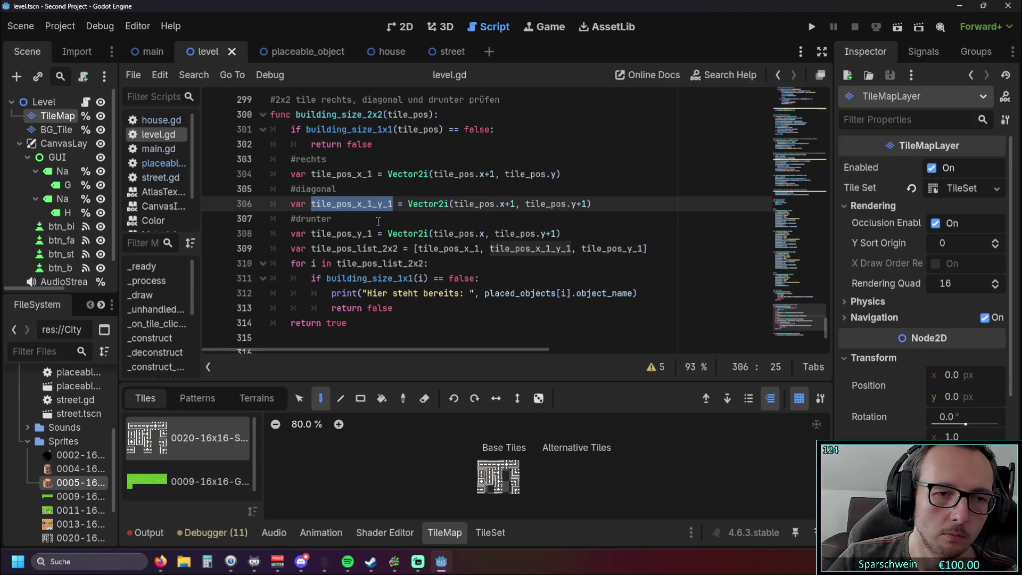
pyautogui.doubleClick(312, 235)
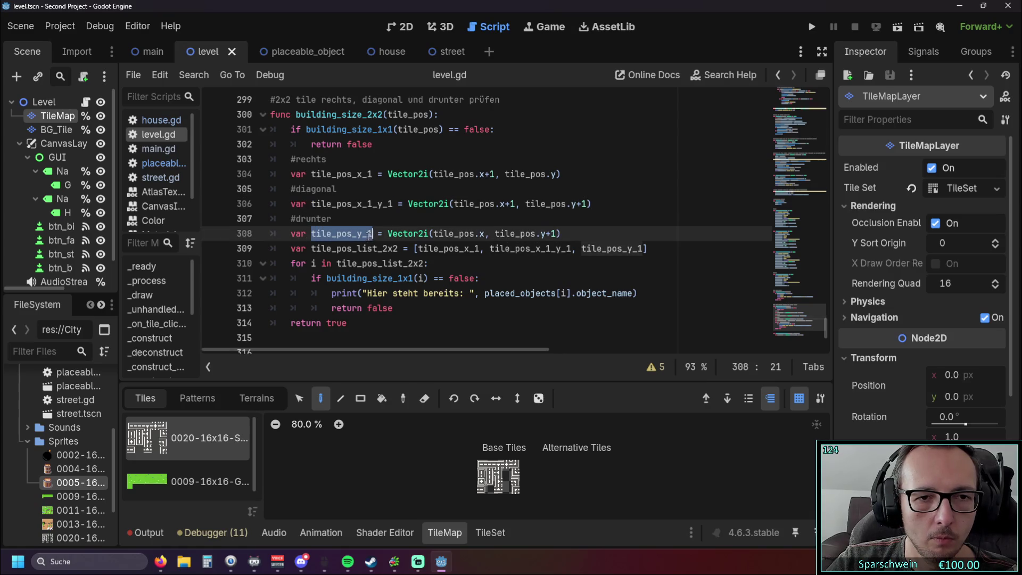
pyautogui.scroll(-3, 342, 174)
pyautogui.moveTo(312, 249); pyautogui.dragTo(373, 250)
pyautogui.click(311, 263)
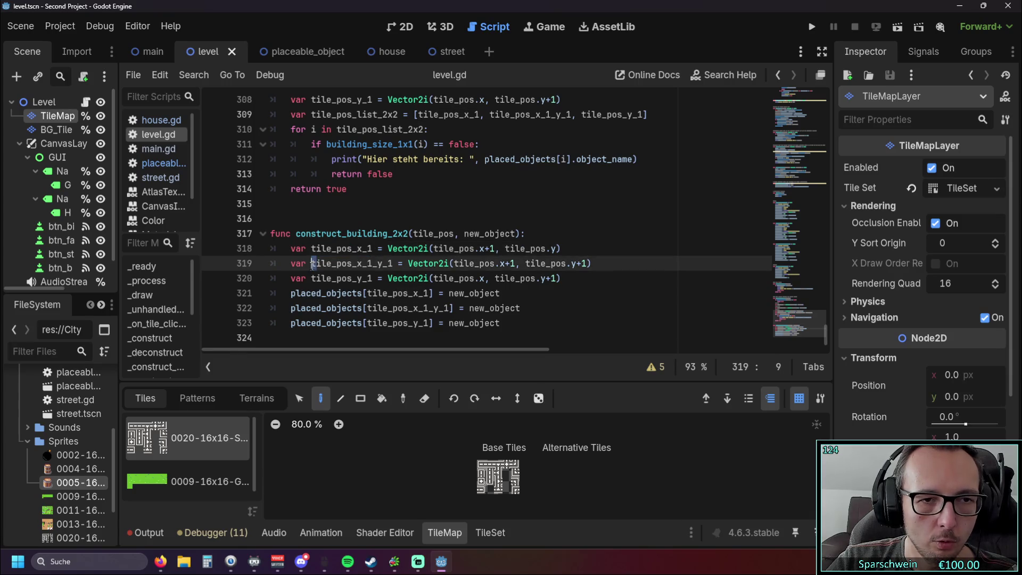
pyautogui.moveTo(311, 263); pyautogui.dragTo(391, 263)
pyautogui.click(344, 278)
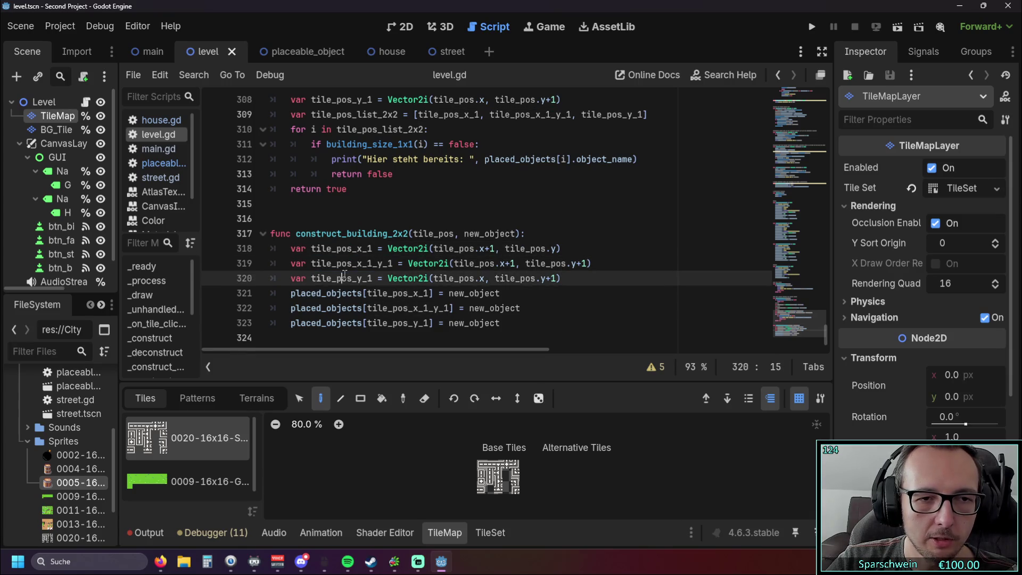
pyautogui.moveTo(311, 277); pyautogui.dragTo(374, 278)
pyautogui.click(367, 219)
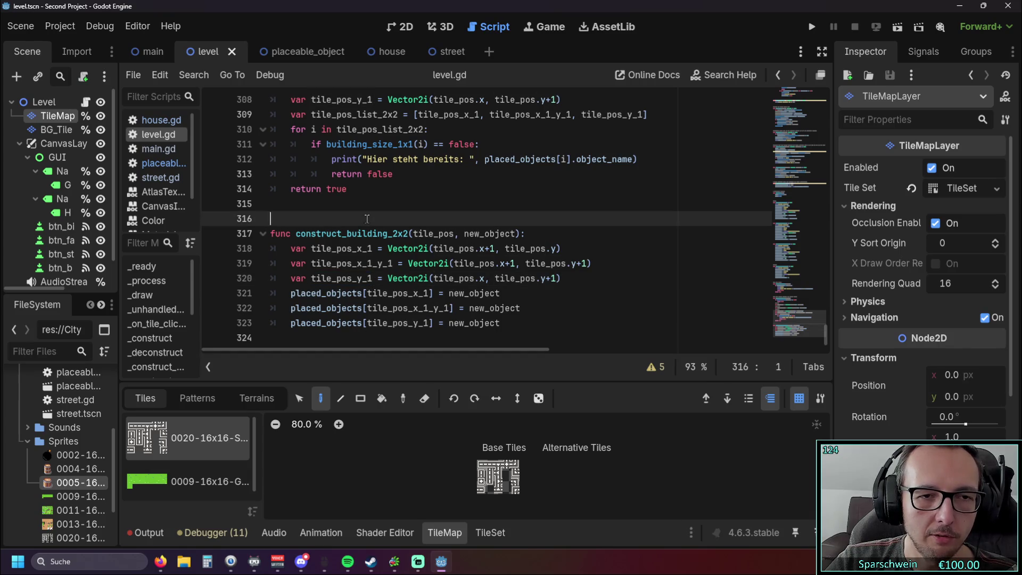
pyautogui.moveTo(311, 248); pyautogui.dragTo(389, 285)
pyautogui.click(499, 207)
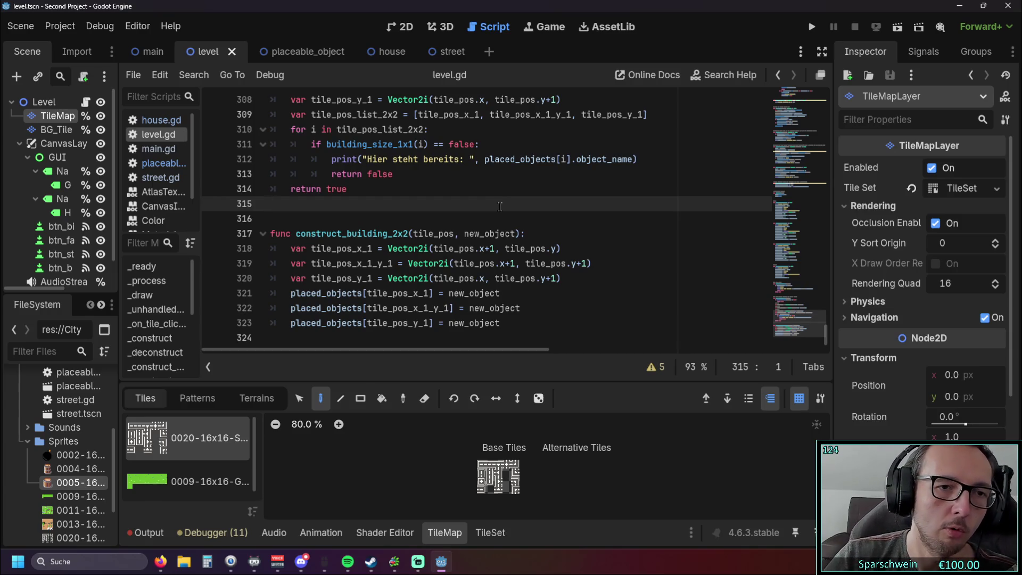
pyautogui.click(310, 52)
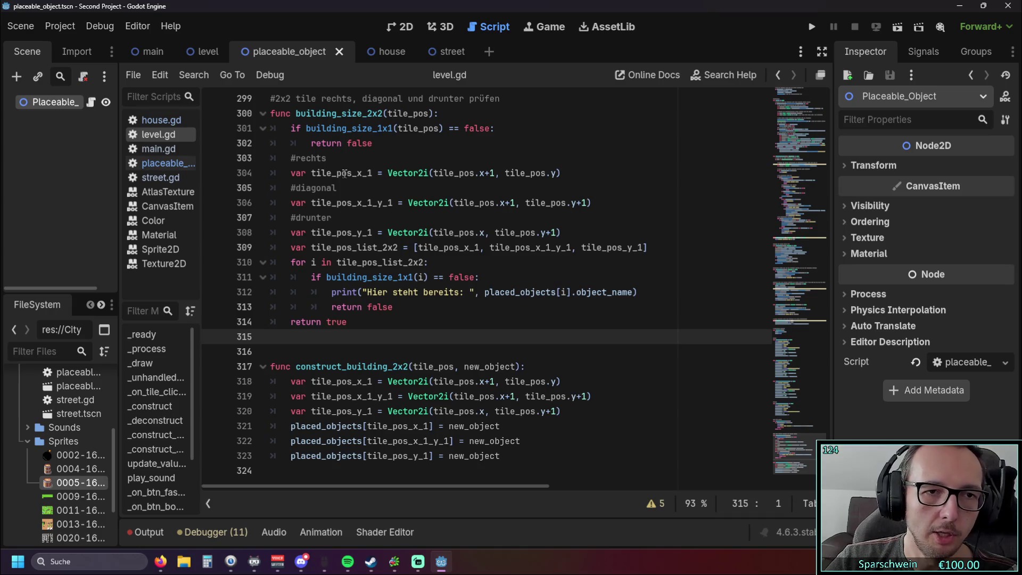
pyautogui.scroll(8, 345, 173)
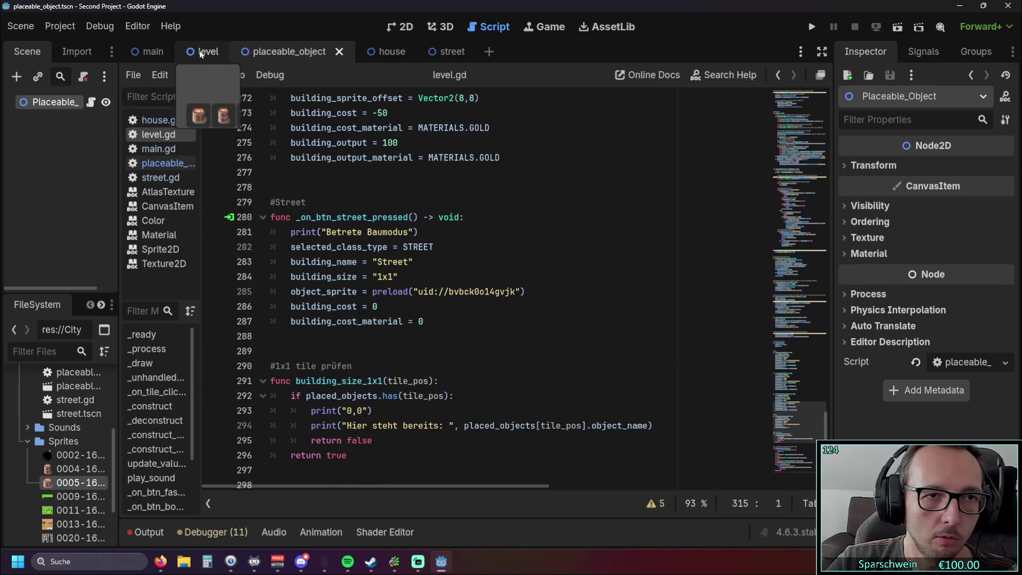
pyautogui.click(201, 53)
pyautogui.scroll(-12, 351, 207)
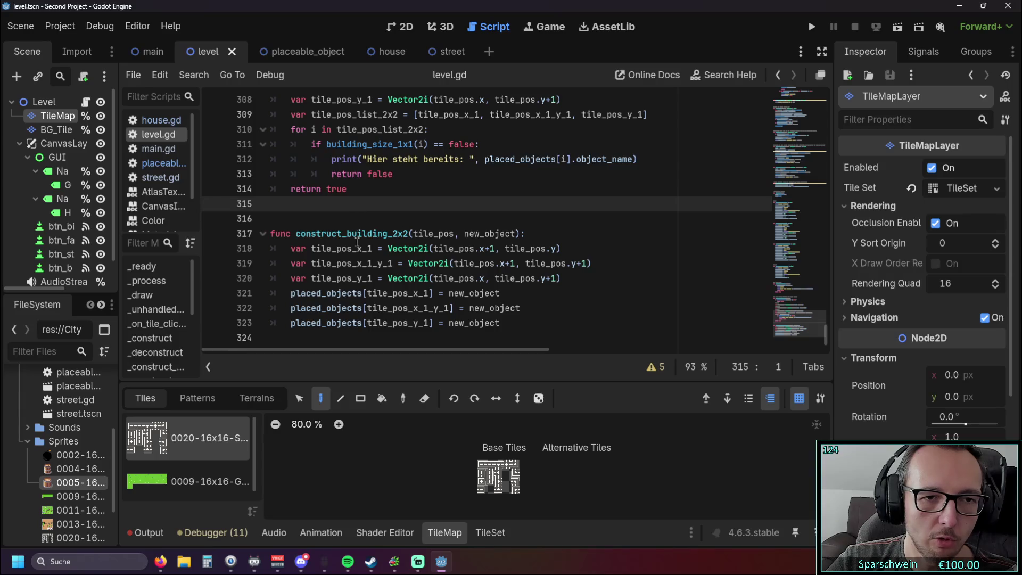
pyautogui.moveTo(291, 248); pyautogui.dragTo(573, 282)
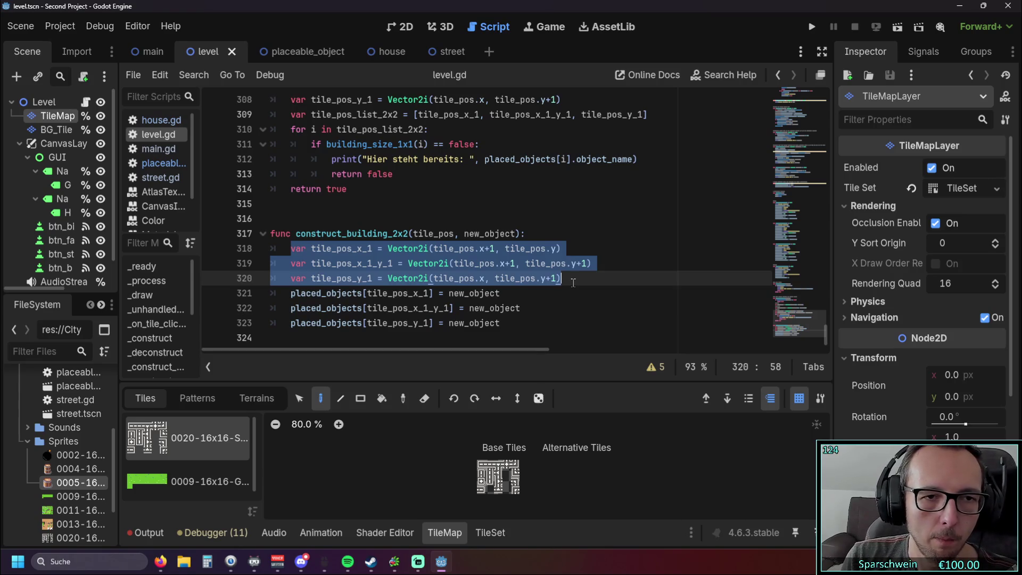
pyautogui.click(306, 225)
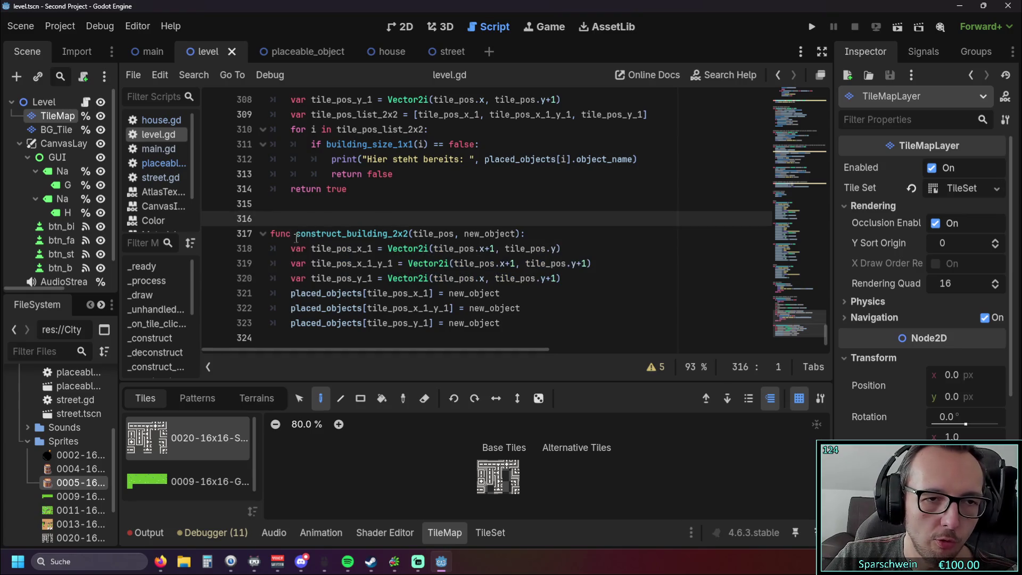
pyautogui.moveTo(296, 234); pyautogui.dragTo(409, 234)
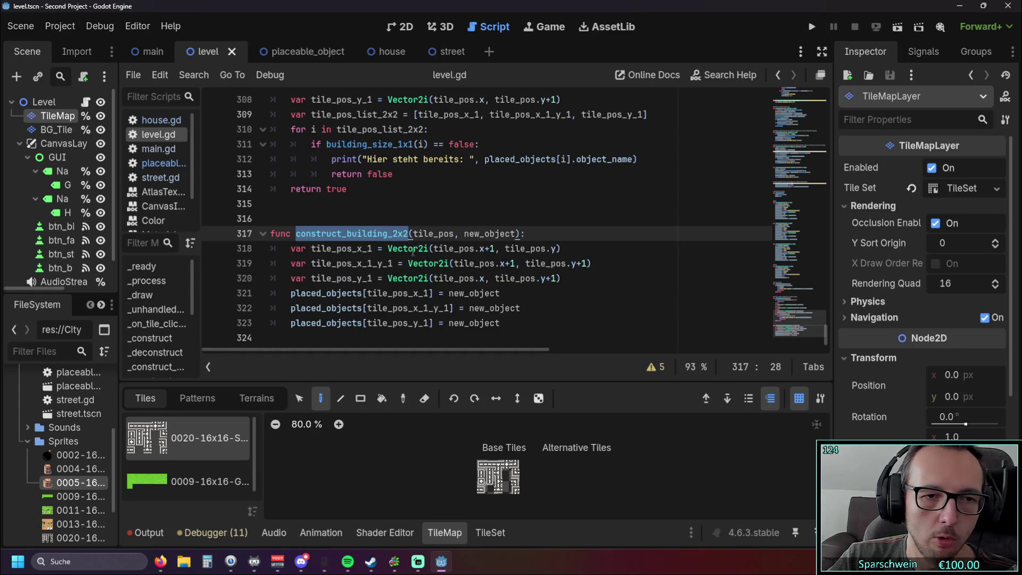
pyautogui.click(415, 293)
pyautogui.moveTo(511, 325); pyautogui.dragTo(298, 283)
pyautogui.moveTo(291, 248); pyautogui.dragTo(506, 322)
pyautogui.click(547, 320)
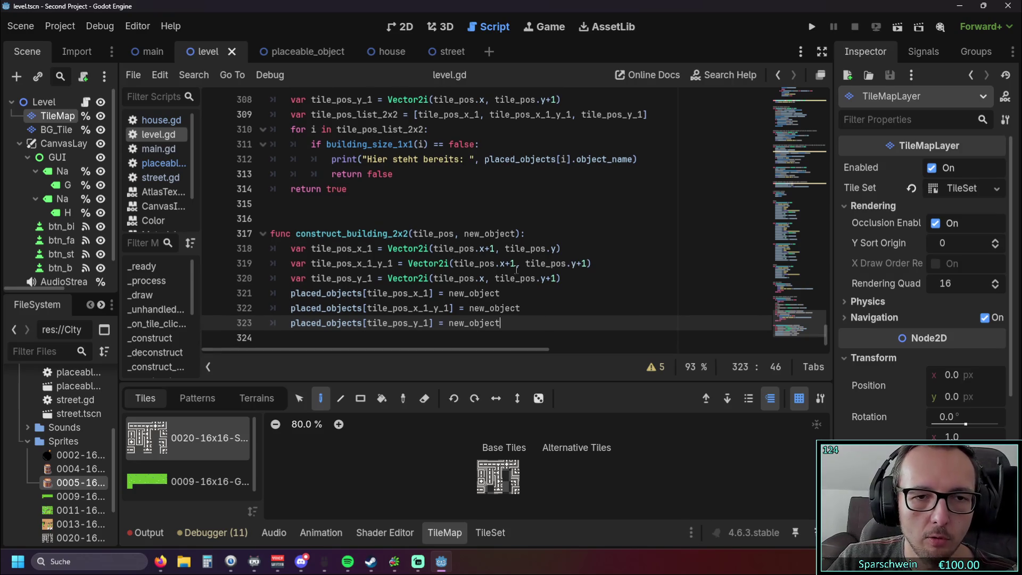
pyautogui.moveTo(562, 278); pyautogui.dragTo(268, 250)
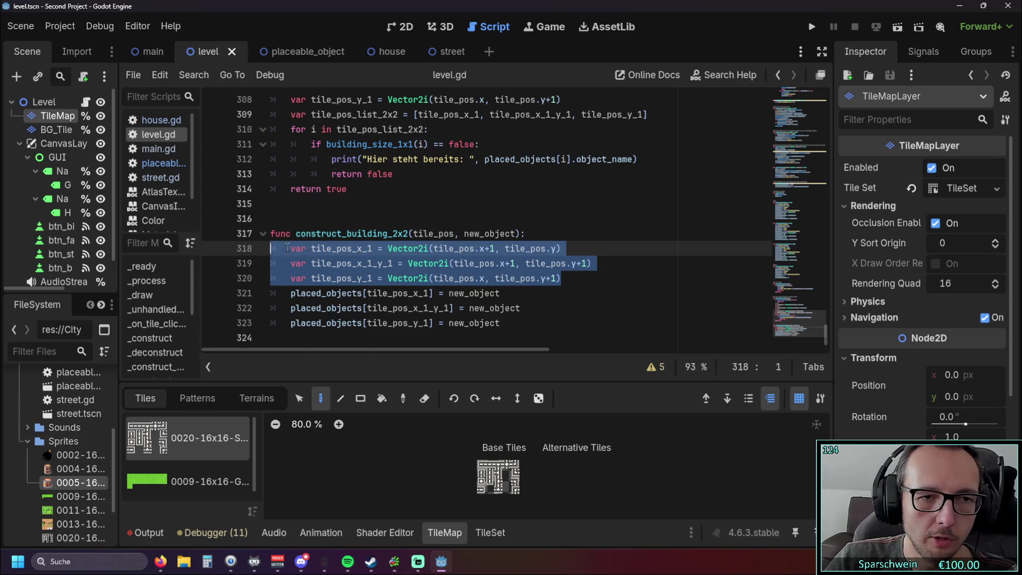
pyautogui.scroll(3, 364, 239)
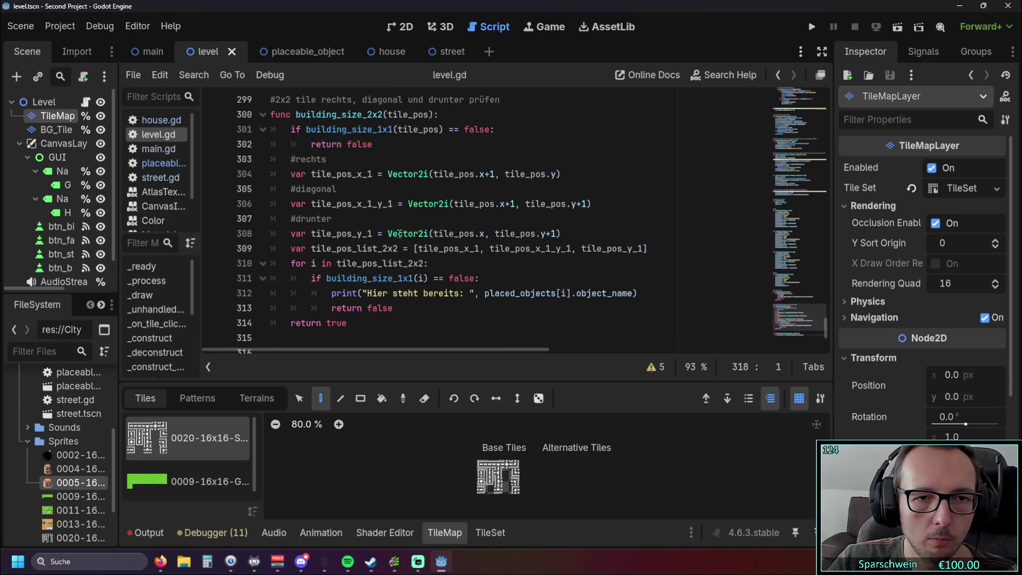
pyautogui.scroll(-3, 400, 234)
pyautogui.moveTo(503, 324); pyautogui.dragTo(270, 292)
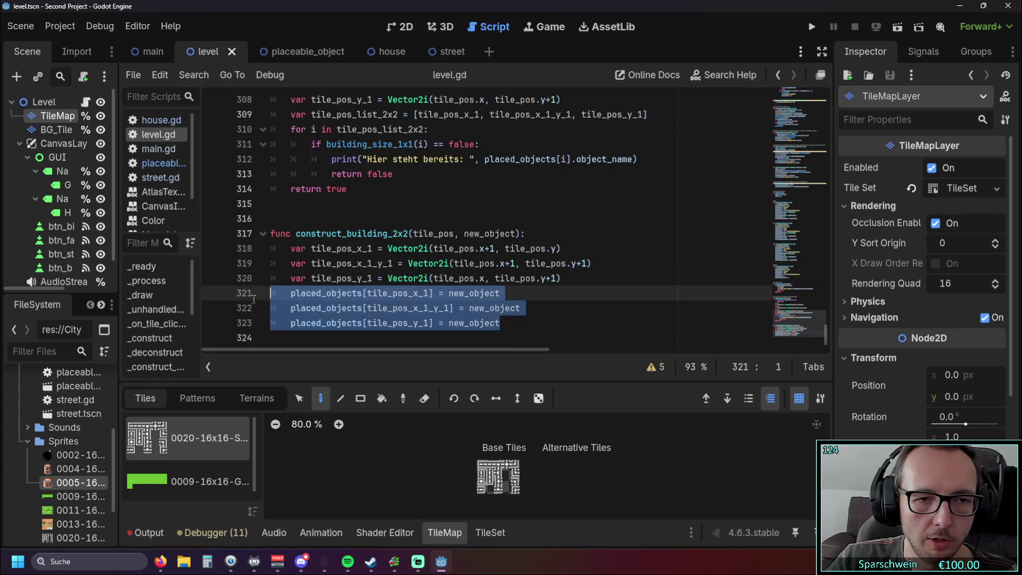
pyautogui.scroll(1, 417, 253)
pyautogui.click(417, 252)
pyautogui.scroll(-1, 417, 253)
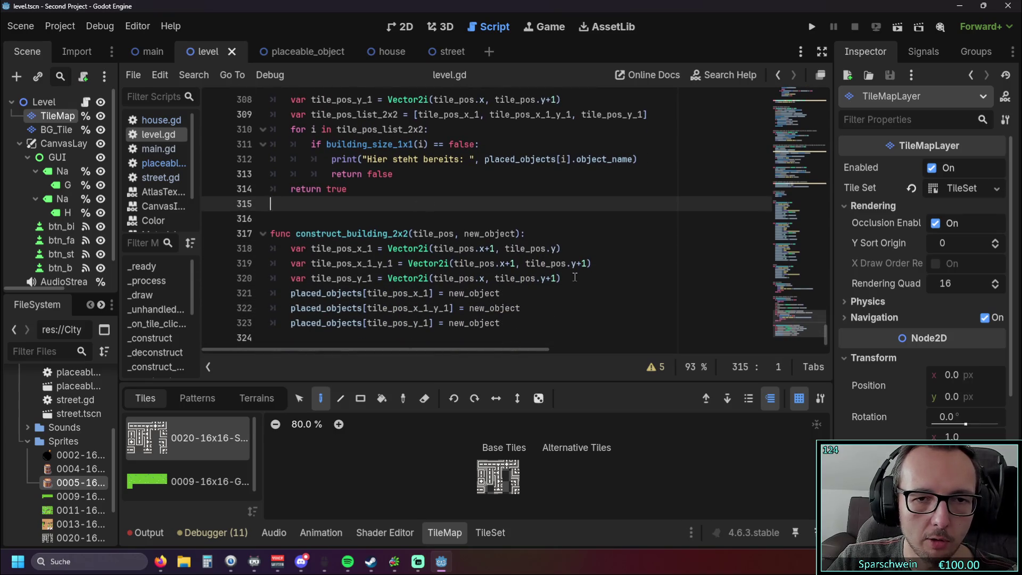
pyautogui.moveTo(573, 277); pyautogui.dragTo(223, 261)
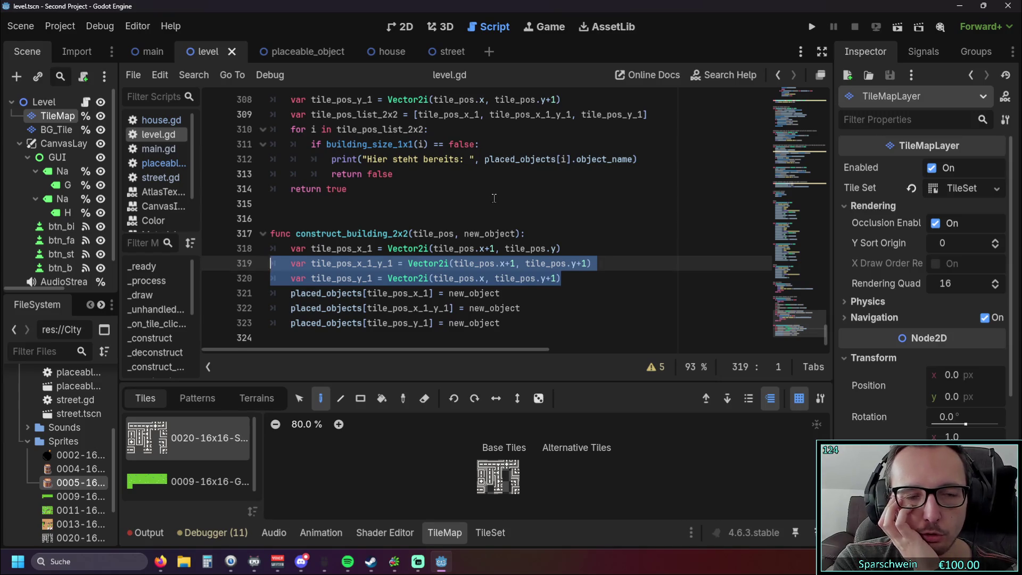
pyautogui.click(437, 189)
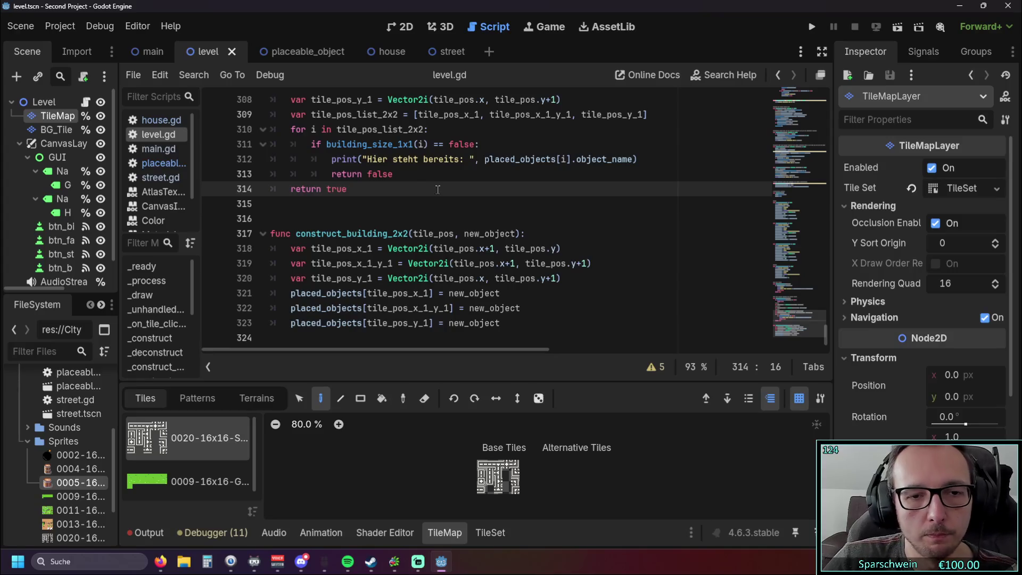
pyautogui.scroll(3, 437, 190)
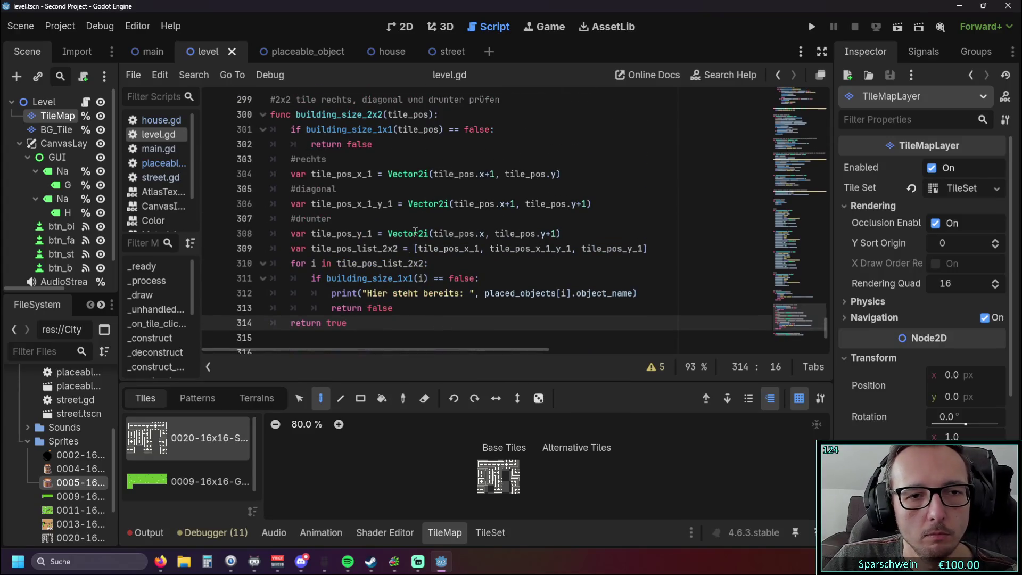
pyautogui.moveTo(376, 321)
pyautogui.mouseDown()
pyautogui.moveTo(320, 114)
pyautogui.moveTo(318, 133)
pyautogui.mouseUp()
pyautogui.click(319, 133)
pyautogui.scroll(-3, 355, 145)
pyautogui.scroll(2, 355, 145)
pyautogui.moveTo(392, 313)
pyautogui.mouseDown()
pyautogui.moveTo(293, 205)
pyautogui.moveTo(265, 129)
pyautogui.mouseUp()
pyautogui.scroll(1, 273, 159)
pyautogui.scroll(-1, 354, 138)
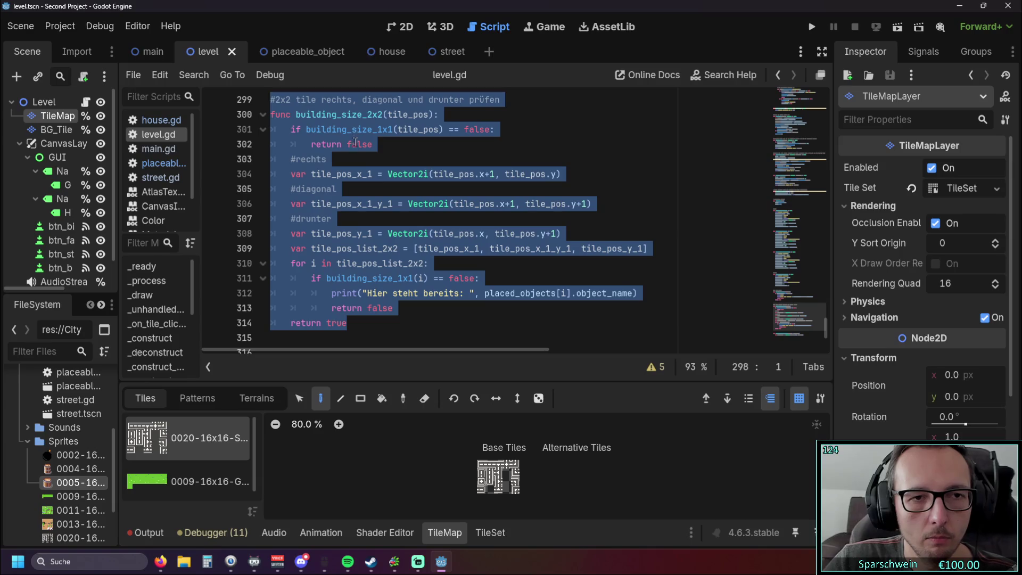
pyautogui.click(293, 335)
pyautogui.moveTo(292, 336)
pyautogui.mouseDown()
pyautogui.moveTo(320, 266)
pyautogui.moveTo(387, 165)
pyautogui.mouseUp()
pyautogui.scroll(1, 386, 165)
pyautogui.click(418, 192)
pyautogui.scroll(4, 417, 192)
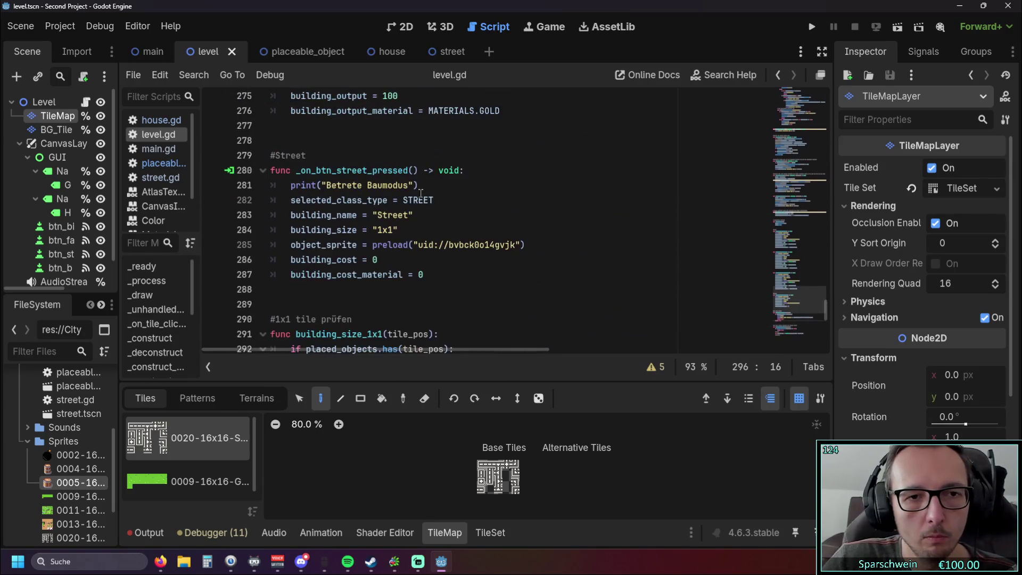
pyautogui.scroll(-8, 417, 192)
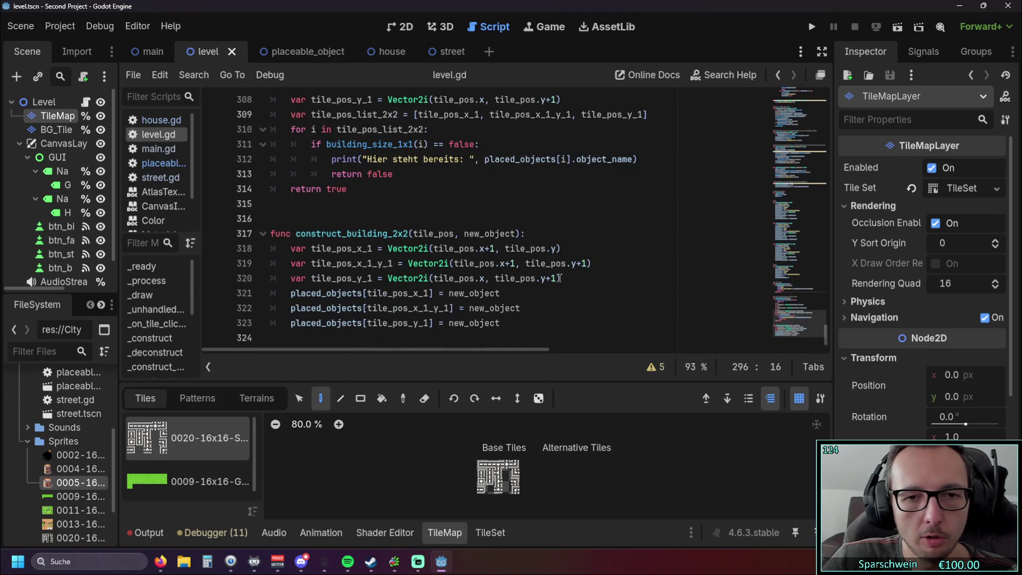
pyautogui.moveTo(560, 278); pyautogui.dragTo(286, 257)
pyautogui.click(500, 293)
pyautogui.moveTo(561, 278); pyautogui.dragTo(267, 255)
pyautogui.scroll(1, 399, 234)
pyautogui.scroll(-1, 403, 227)
pyautogui.scroll(2, 410, 223)
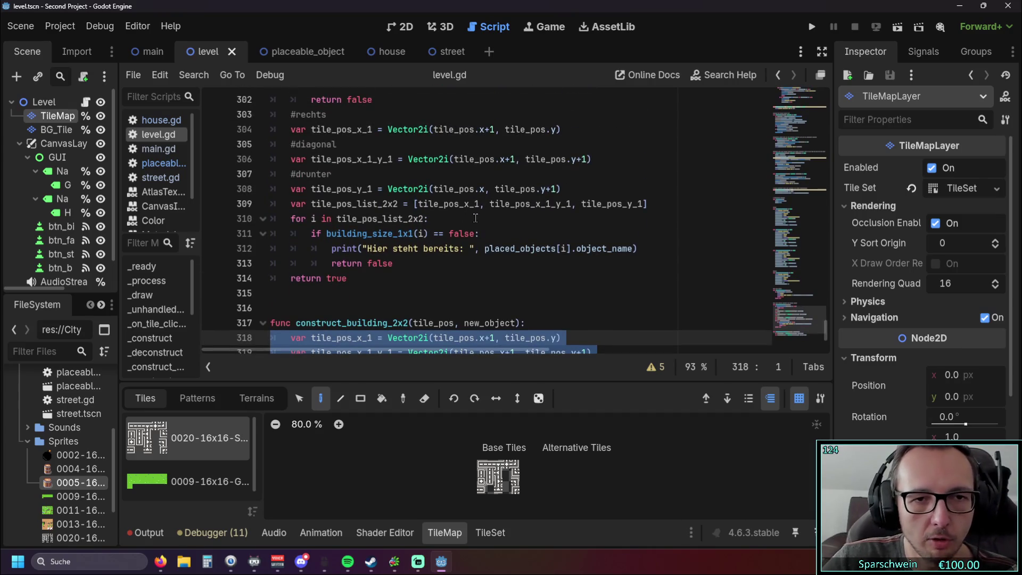
pyautogui.scroll(-1, 470, 216)
pyautogui.scroll(-1, 464, 208)
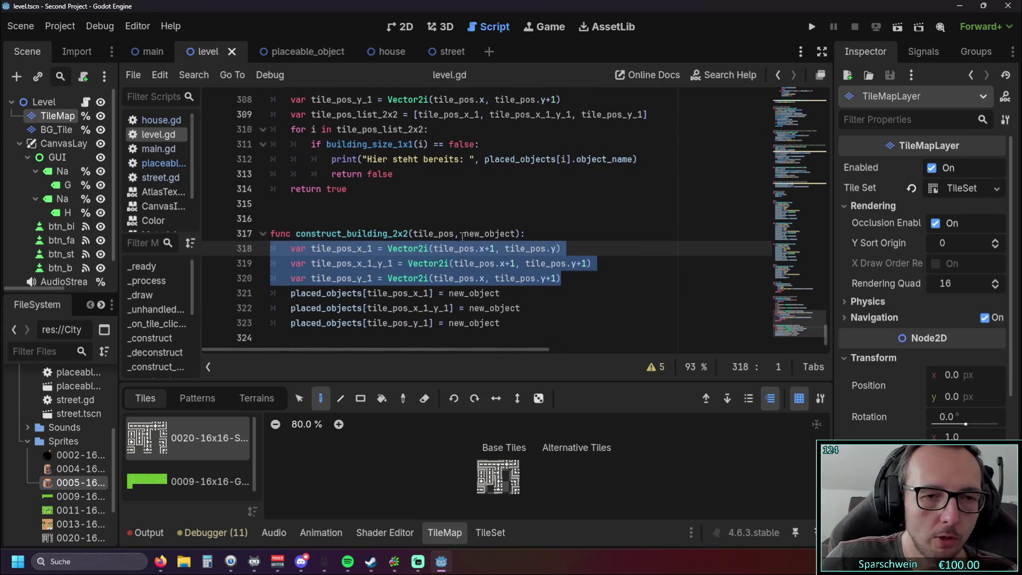
pyautogui.click(530, 288)
pyautogui.moveTo(570, 281)
pyautogui.mouseDown()
pyautogui.moveTo(276, 263)
pyautogui.moveTo(255, 250)
pyautogui.mouseUp()
pyautogui.moveTo(567, 278)
pyautogui.mouseDown()
pyautogui.moveTo(511, 263)
pyautogui.moveTo(270, 246)
pyautogui.mouseUp()
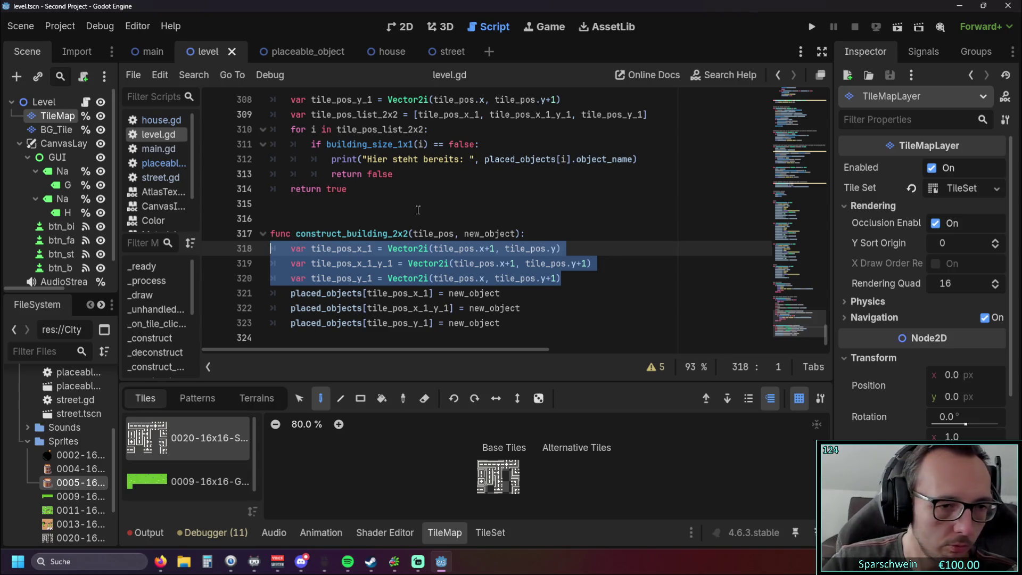
pyautogui.scroll(2, 386, 160)
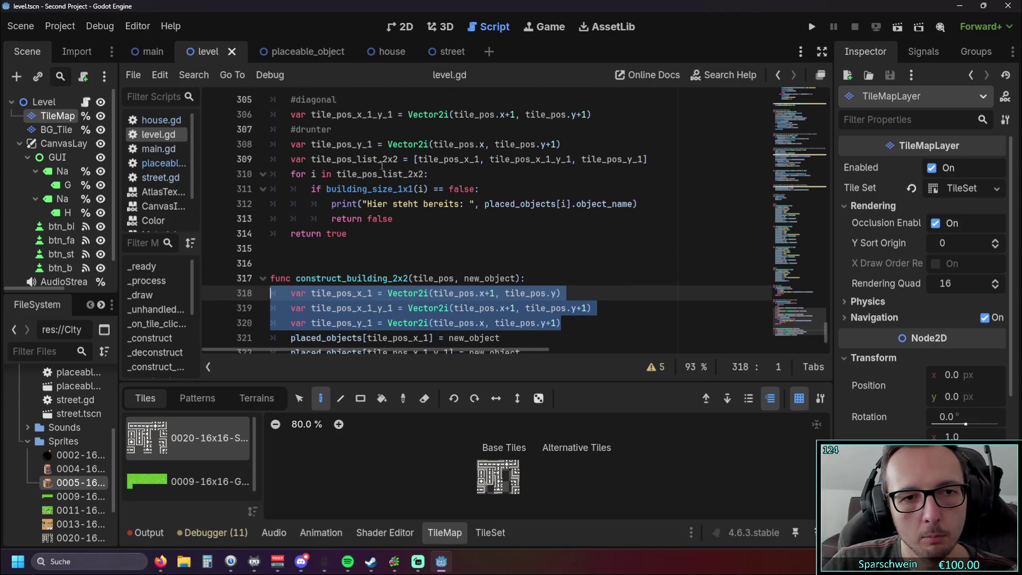
pyautogui.scroll(-2, 388, 156)
pyautogui.scroll(4, 391, 157)
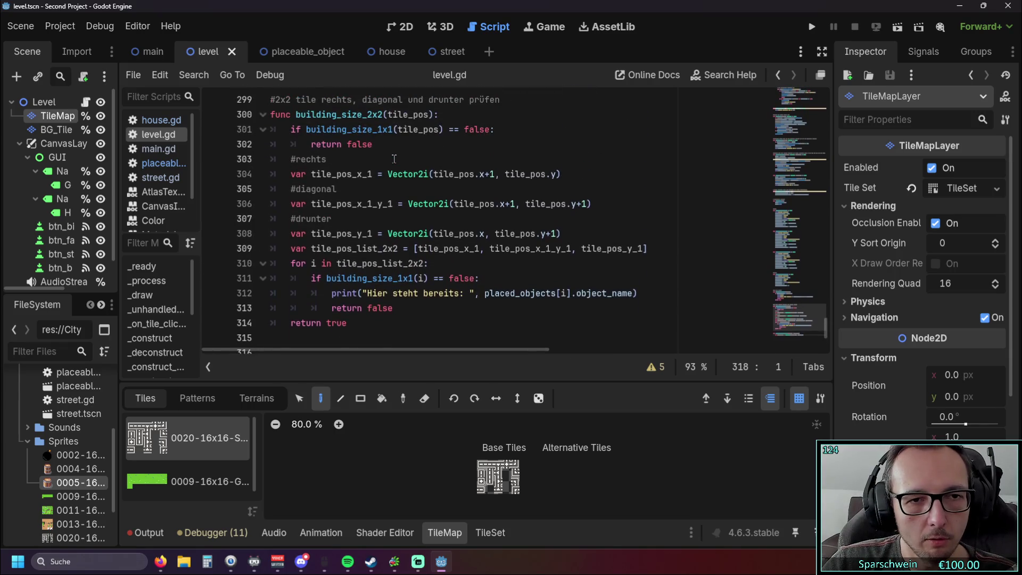
pyautogui.scroll(-4, 429, 162)
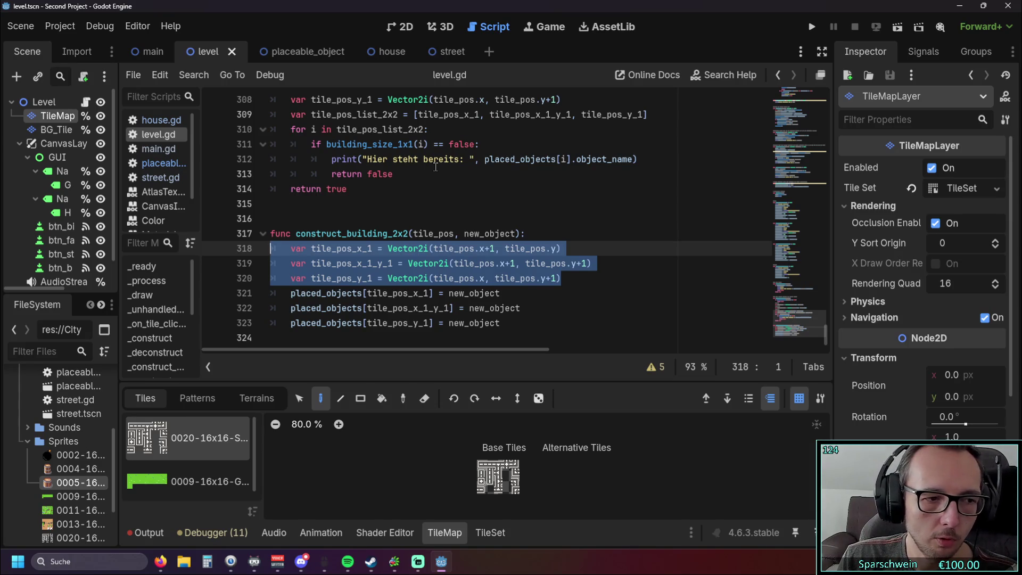
pyautogui.scroll(15, 436, 166)
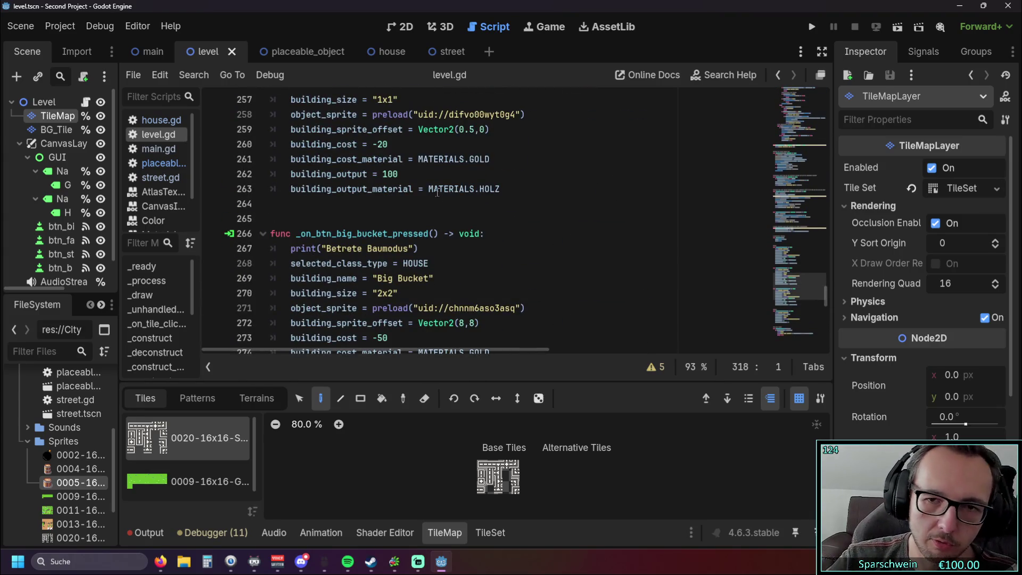
# Run the game, place a barrel, street and Big Bucket, then demolish the bucket.
pyautogui.scroll(15, 438, 195)
pyautogui.click(813, 28)
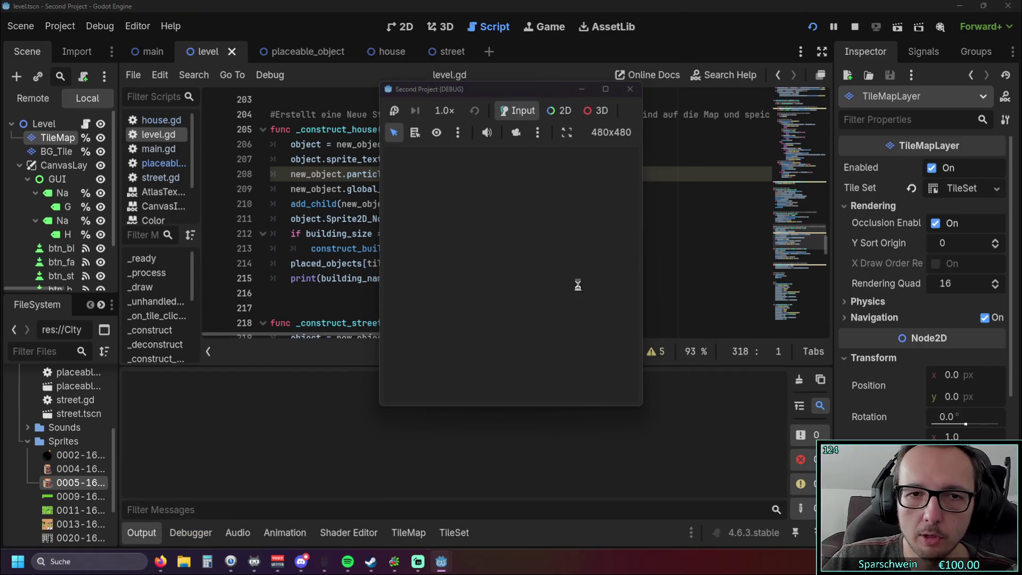
pyautogui.click(486, 389)
pyautogui.click(496, 271)
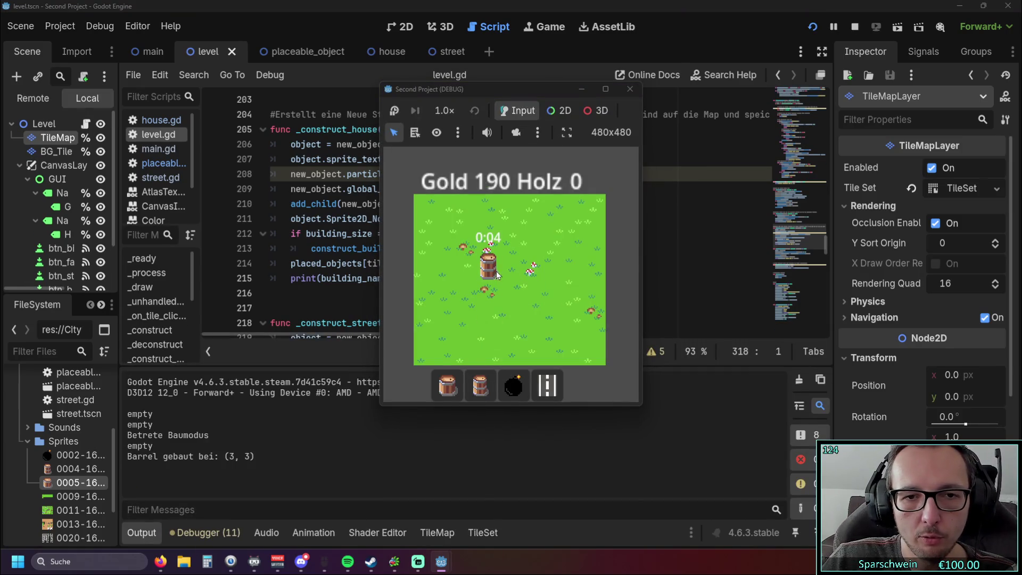
pyautogui.click(547, 385)
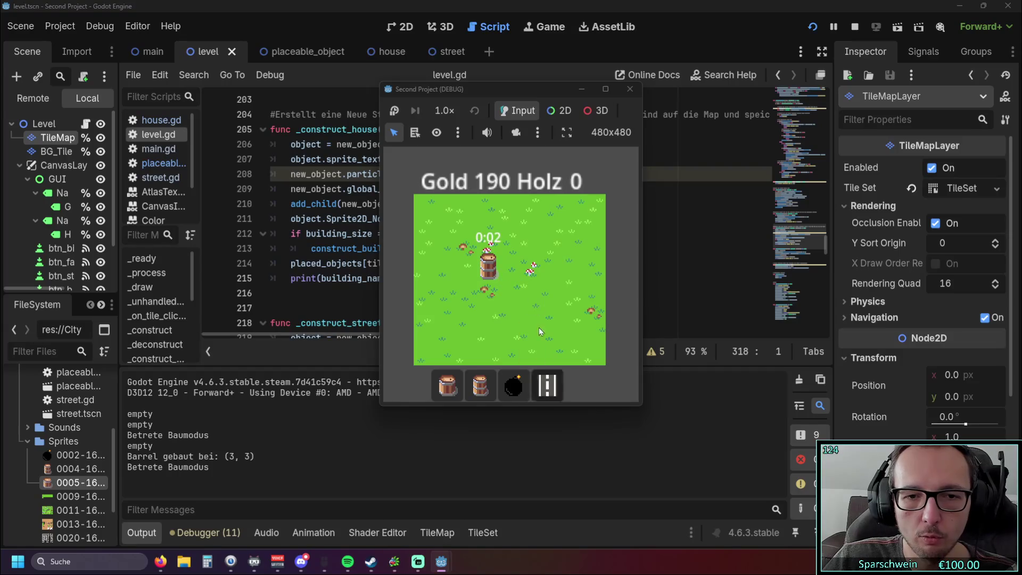
pyautogui.click(531, 290)
pyautogui.click(456, 386)
pyautogui.click(457, 309)
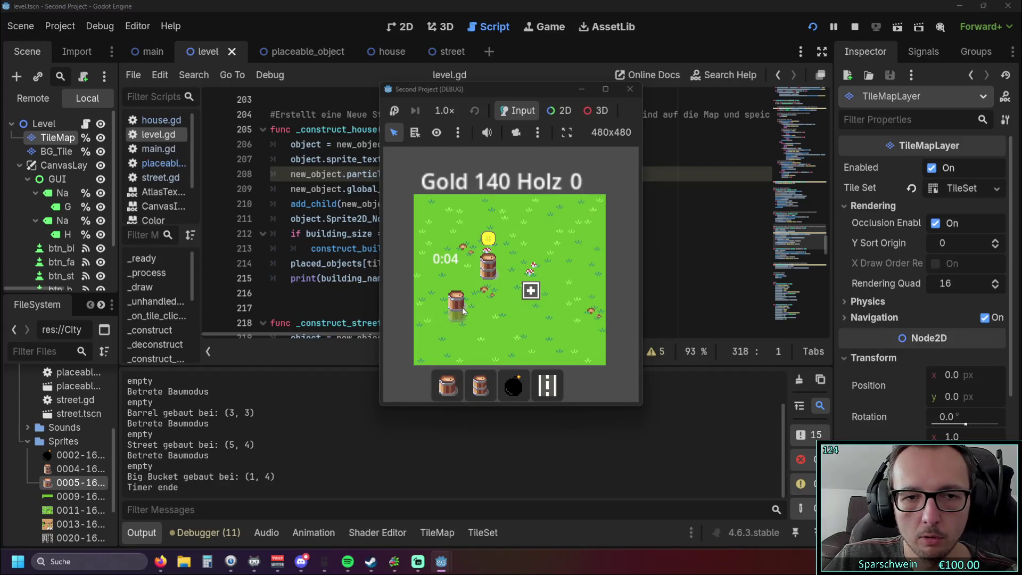
pyautogui.rightClick(459, 306)
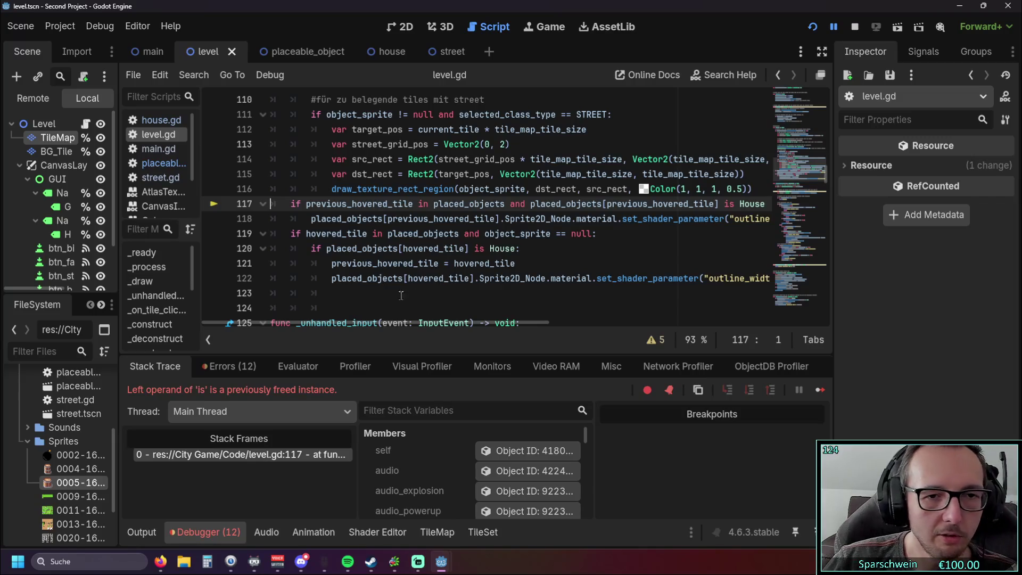
pyautogui.scroll(-20, 390, 292)
pyautogui.scroll(-20, 462, 270)
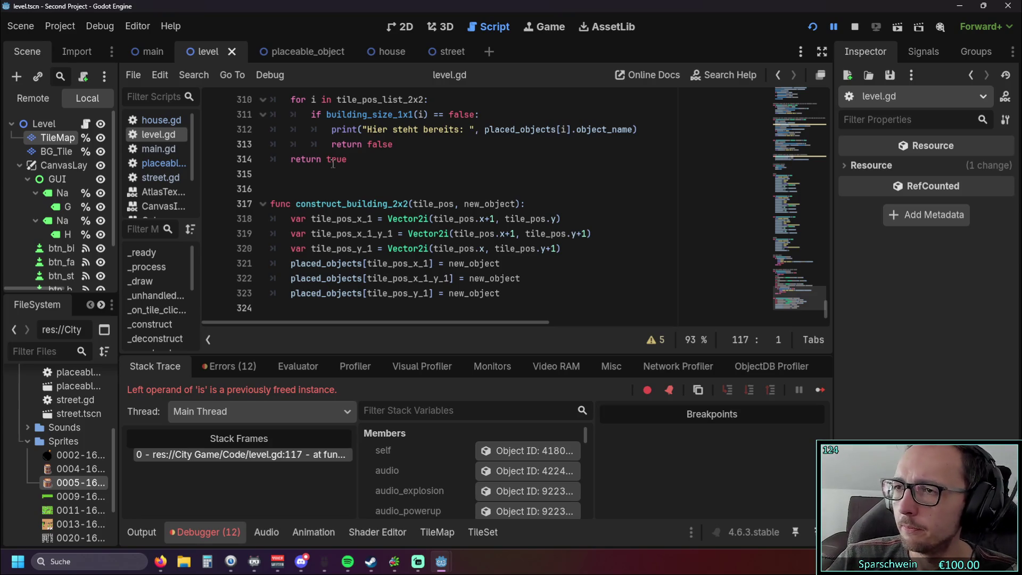
# Write construct_building_2x2(tile_pos, new_object), storing new_object in placed_objects for the right, diagonal and lower tiles.
pyautogui.hotkey('alt', 'Tab')
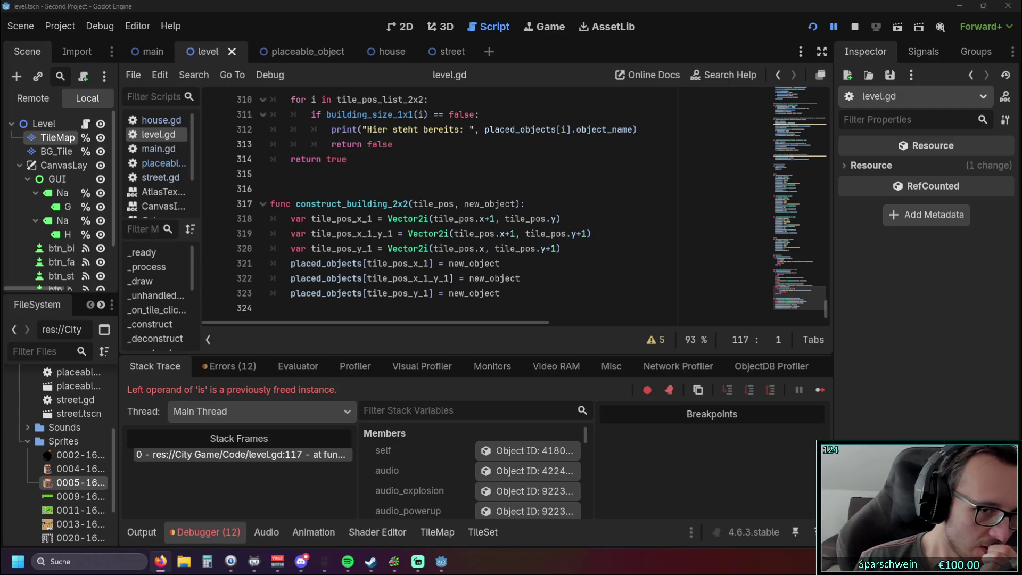
pyautogui.moveTo(277, 308); pyautogui.dragTo(271, 174)
# Bring up the placeable_object scene and its placeable_object.gd script, then switch to the main scene.
pyautogui.scroll(1, 376, 221)
pyautogui.scroll(2, 375, 221)
pyautogui.scroll(2, 386, 228)
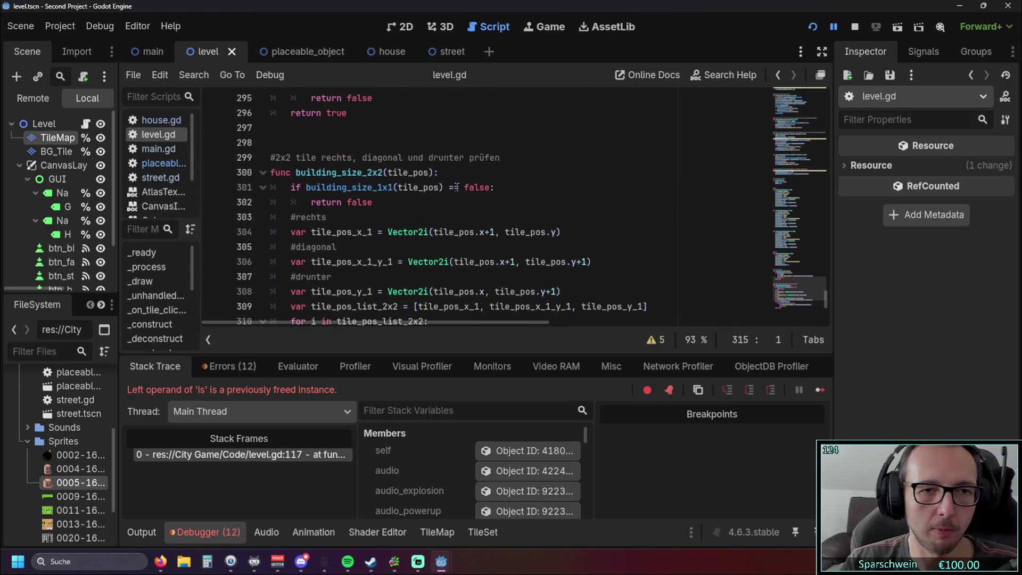
pyautogui.click(292, 53)
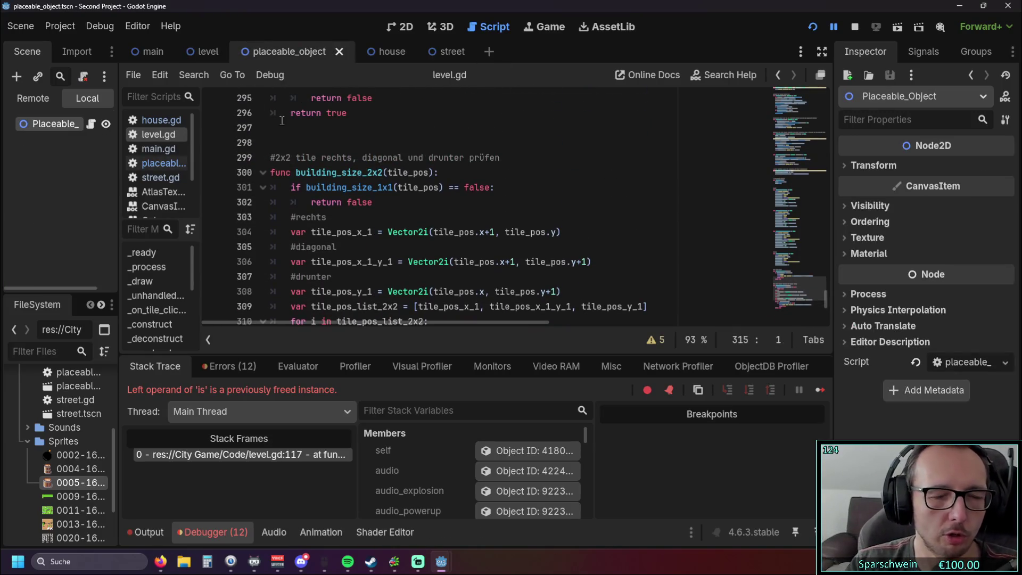
pyautogui.click(160, 163)
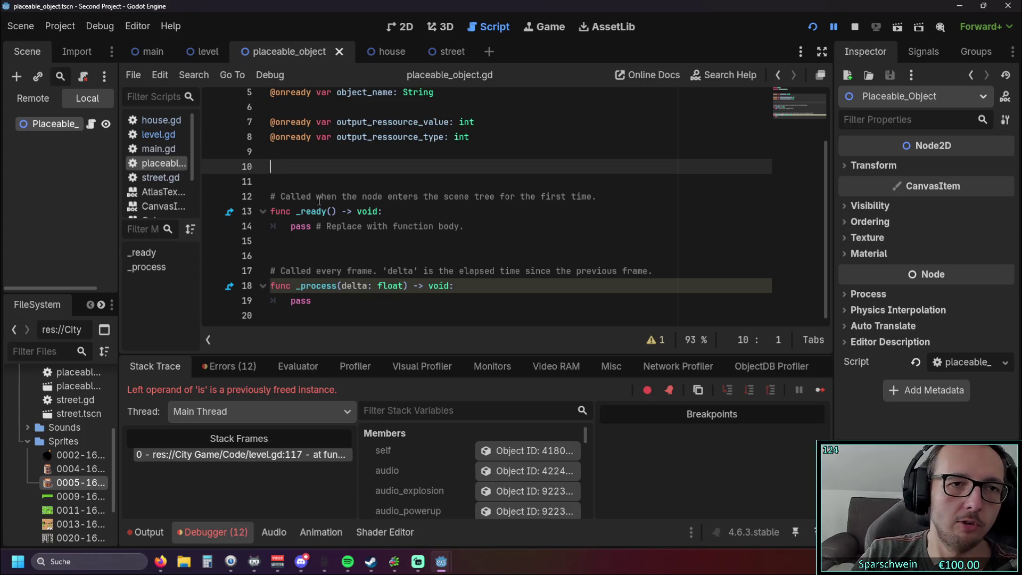
pyautogui.click(143, 51)
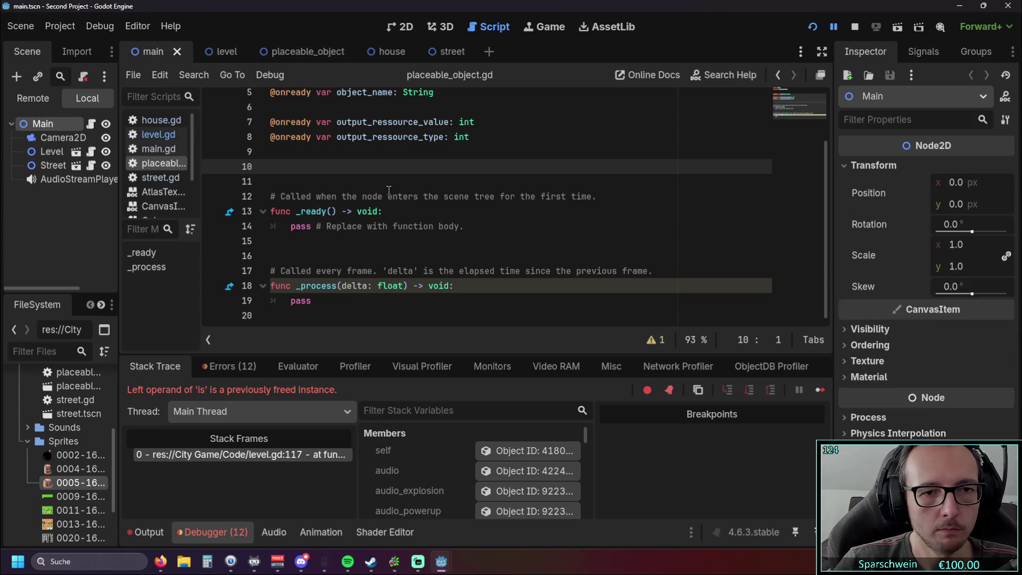
# Cut the construct_building_2x2 function (lines 317–323) out of level.gd and return to placeable_object.gd.
pyautogui.click(298, 51)
pyautogui.click(159, 134)
pyautogui.scroll(-3, 364, 209)
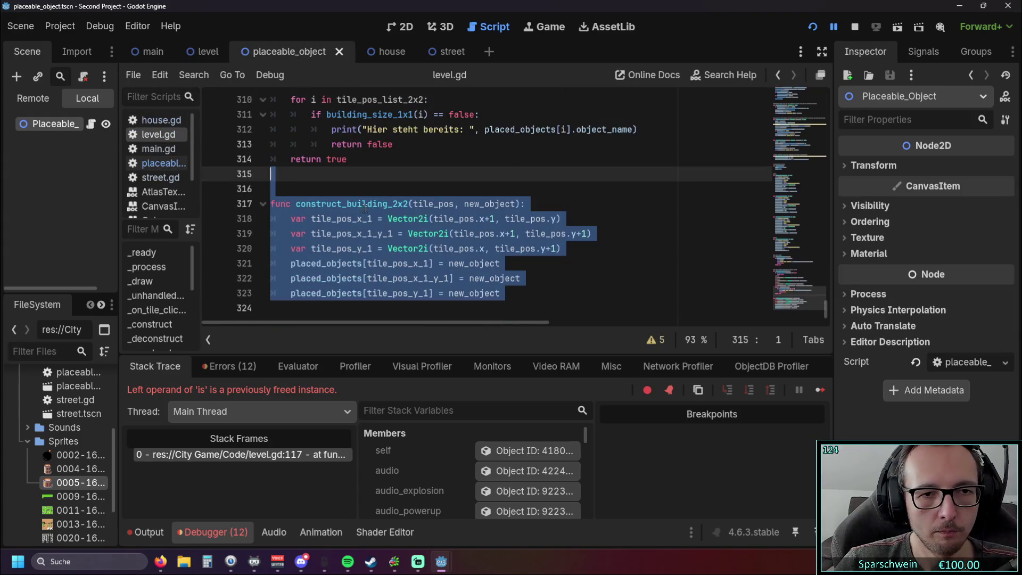
pyautogui.moveTo(291, 218); pyautogui.dragTo(593, 253)
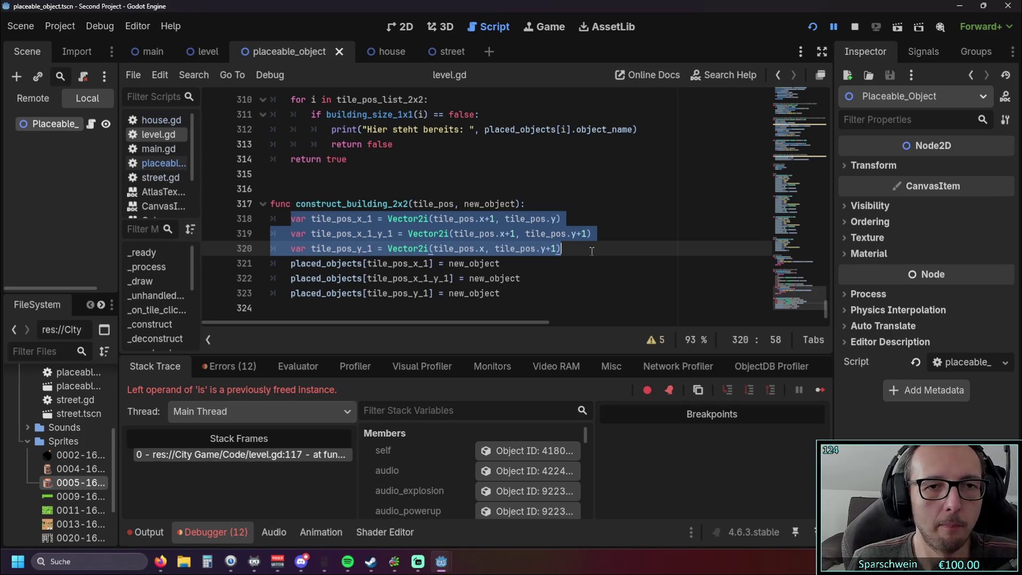
pyautogui.moveTo(530, 292); pyautogui.dragTo(285, 193)
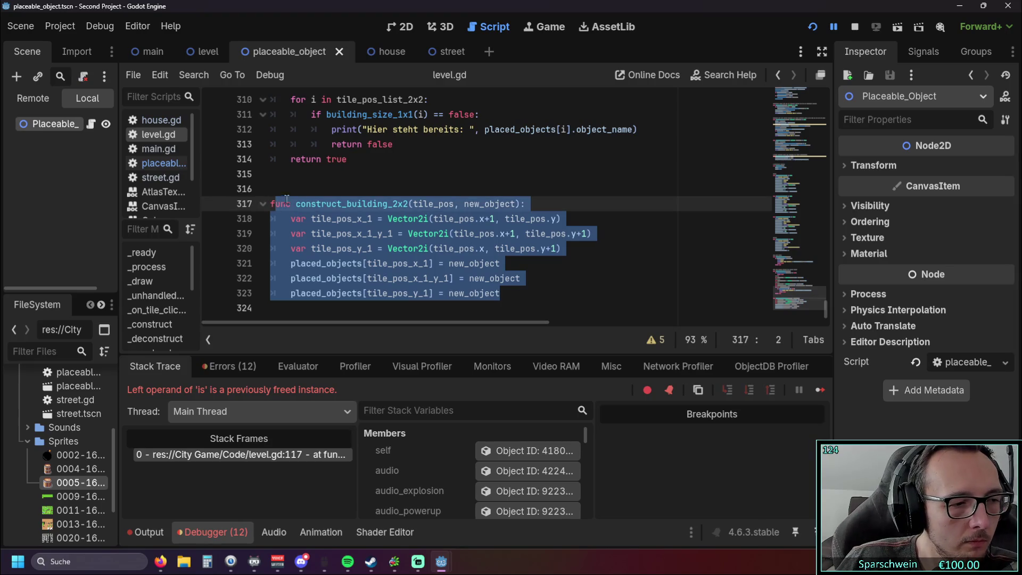
pyautogui.moveTo(520, 293)
pyautogui.mouseDown()
pyautogui.moveTo(372, 277)
pyautogui.moveTo(264, 207)
pyautogui.mouseUp()
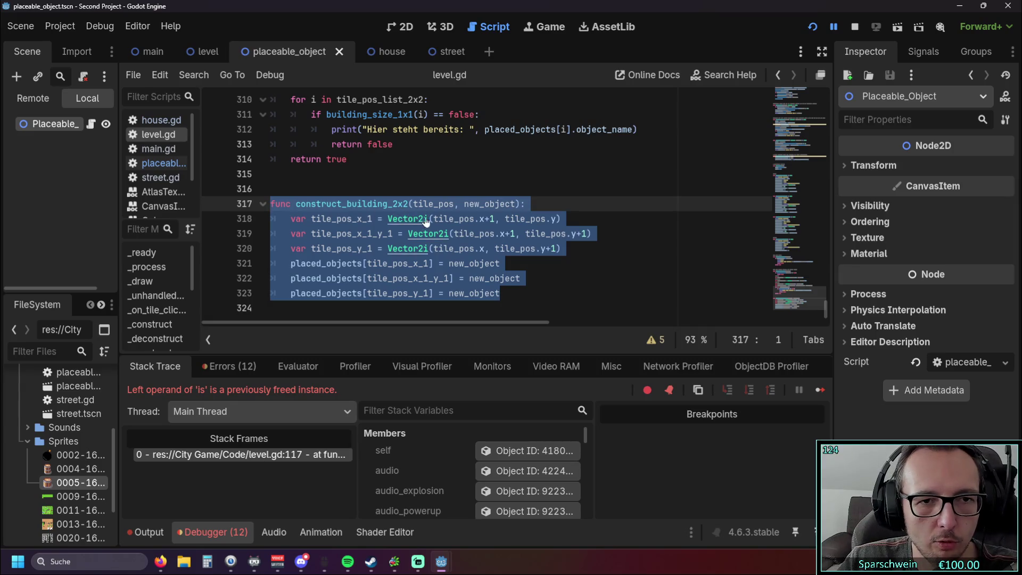
pyautogui.press('Delete')
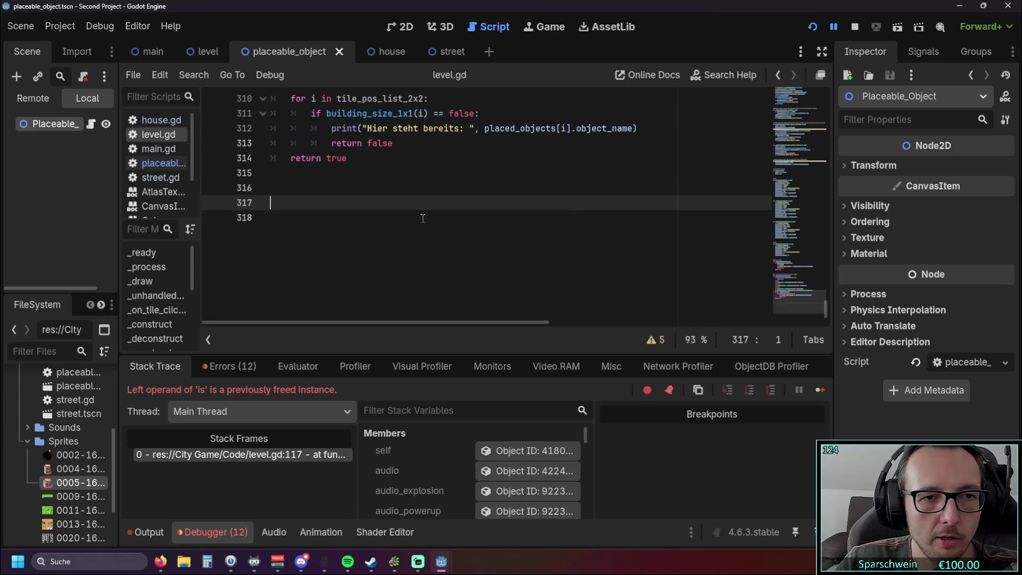
pyautogui.click(159, 163)
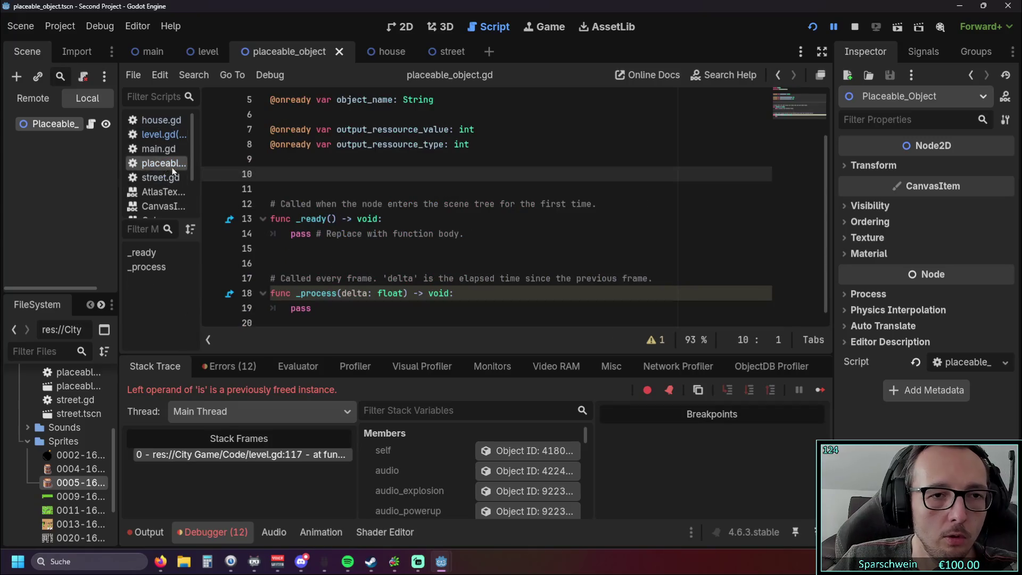
# Paste construct_building_2x2 into placeable_object.gd and move its three tile variable lines up among the member variables.
pyautogui.click(327, 314)
pyautogui.hotkey('ctrl', 'v')
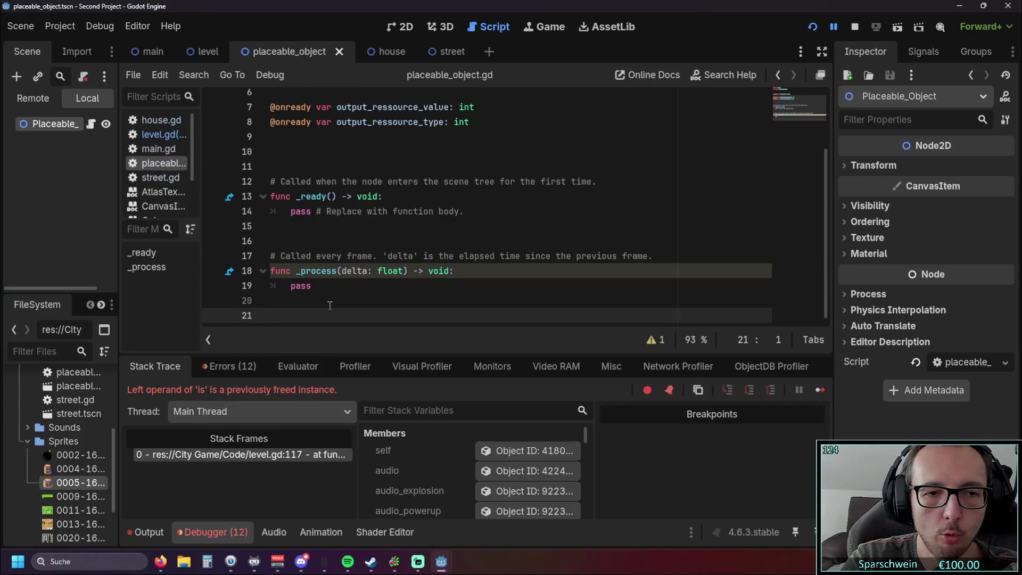
pyautogui.click(410, 210)
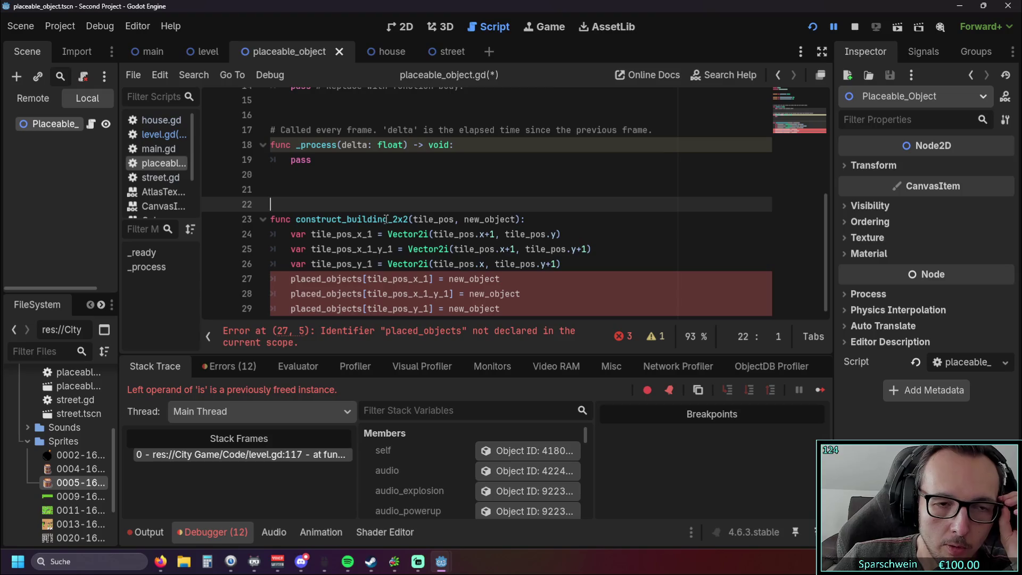
pyautogui.moveTo(561, 264); pyautogui.dragTo(166, 234)
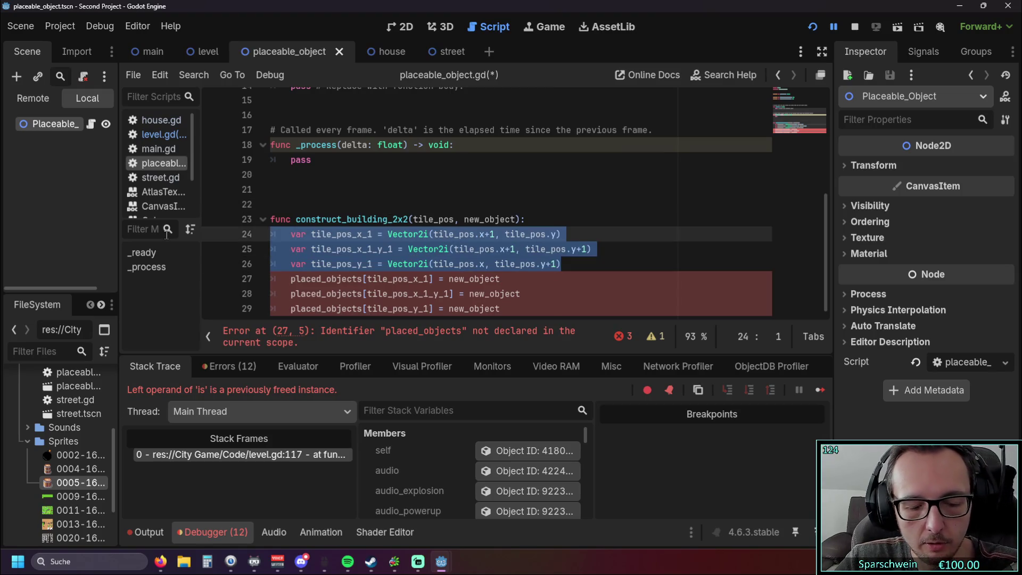
pyautogui.hotkey('ctrl', 'x')
pyautogui.scroll(4, 314, 229)
pyautogui.click(319, 224)
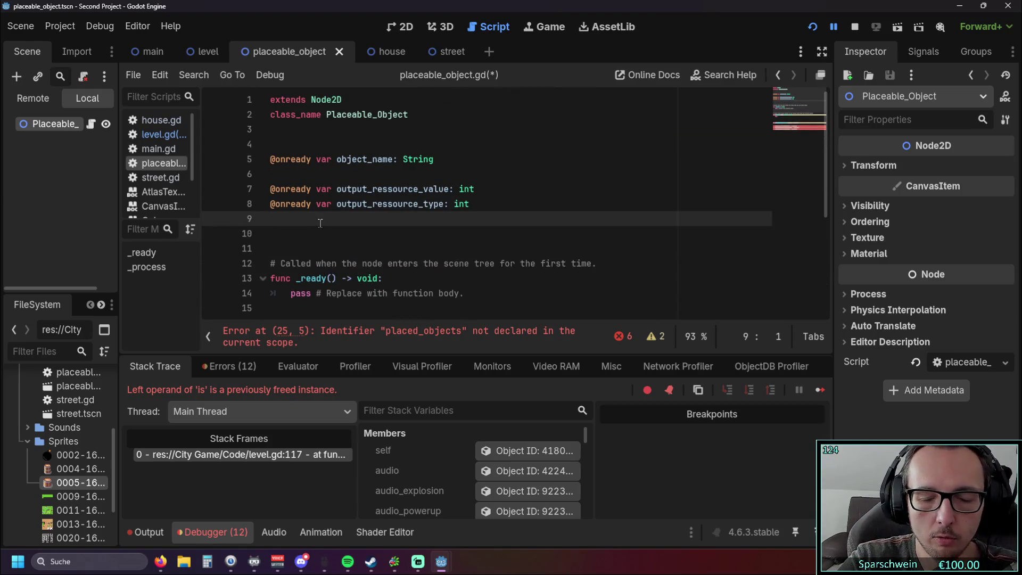
pyautogui.click(278, 250)
pyautogui.hotkey('ctrl', 'v')
pyautogui.click(277, 251)
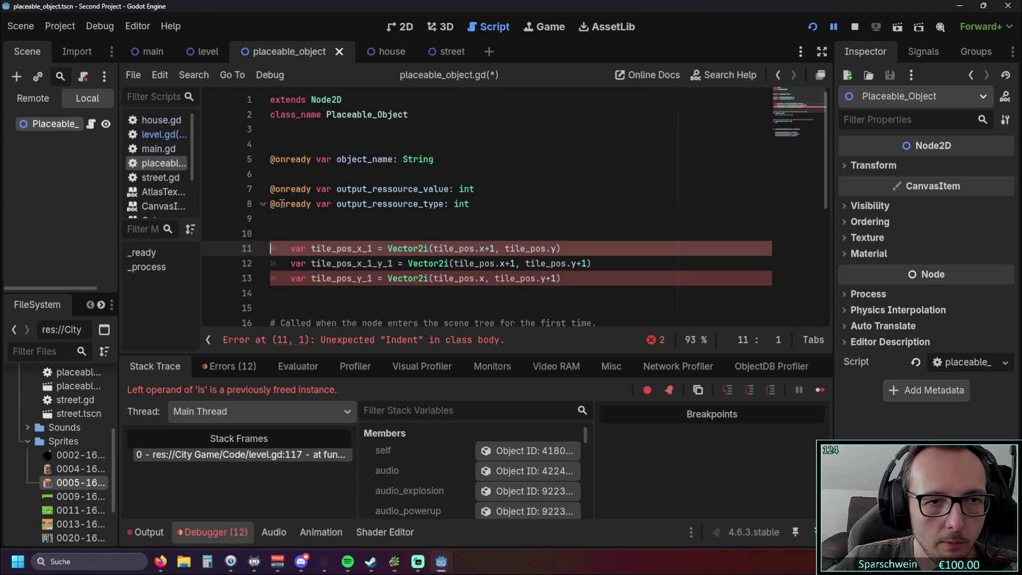
pyautogui.doubleClick(273, 190)
pyautogui.hotkey('ctrl', 'c')
pyautogui.click(271, 248)
pyautogui.hotkey('ctrl', 'v')
pyautogui.click(272, 263)
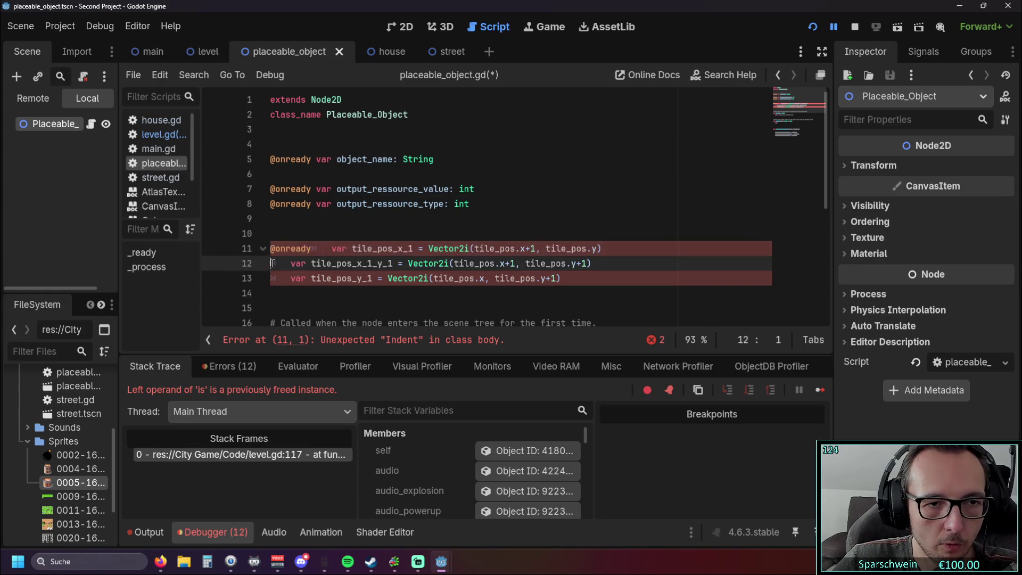
pyautogui.hotkey('ctrl', 'v')
pyautogui.click(272, 278)
pyautogui.hotkey('ctrl', 'v')
pyautogui.click(301, 290)
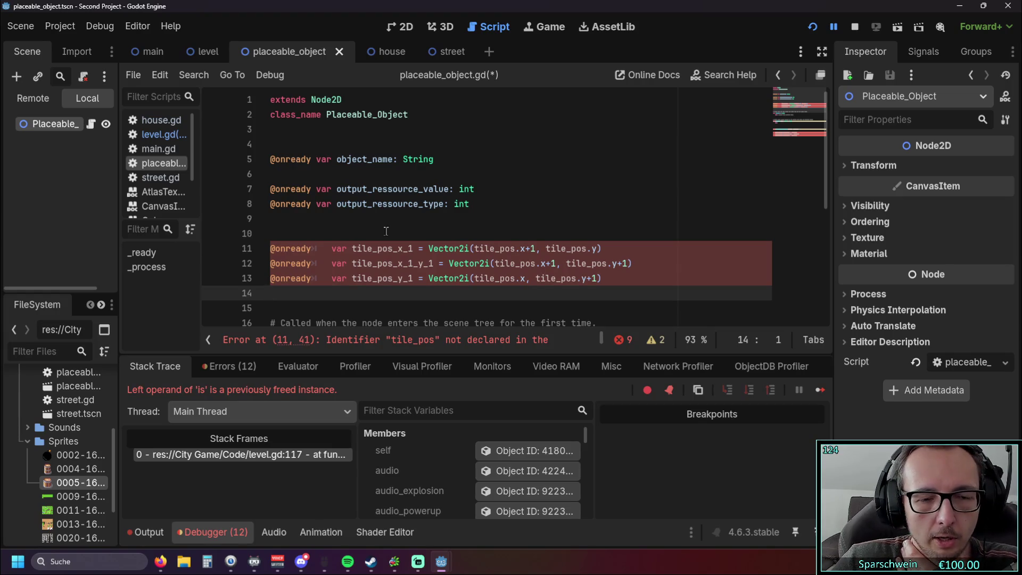
pyautogui.click(363, 232)
pyautogui.write('@')
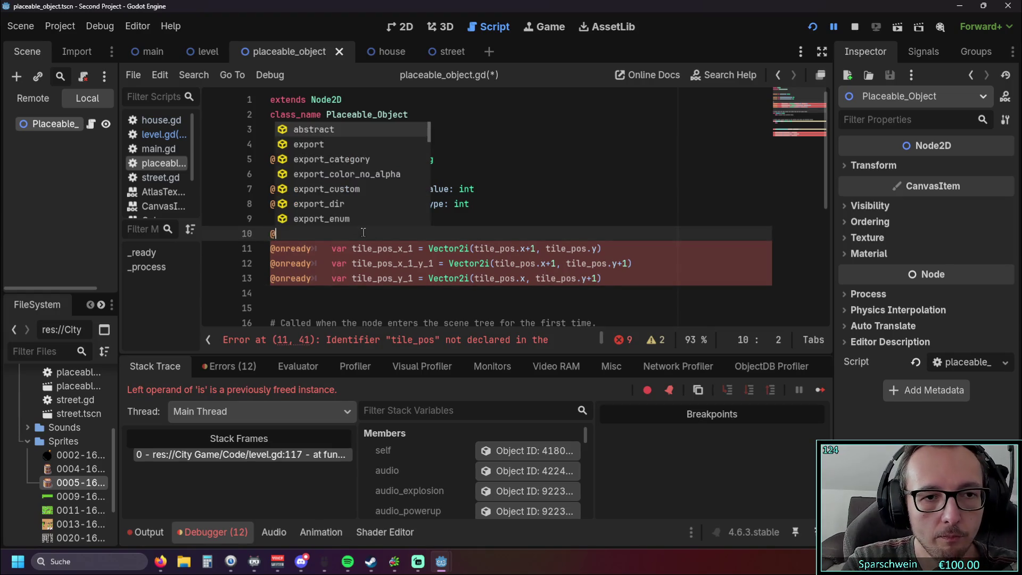
pyautogui.write('onread')
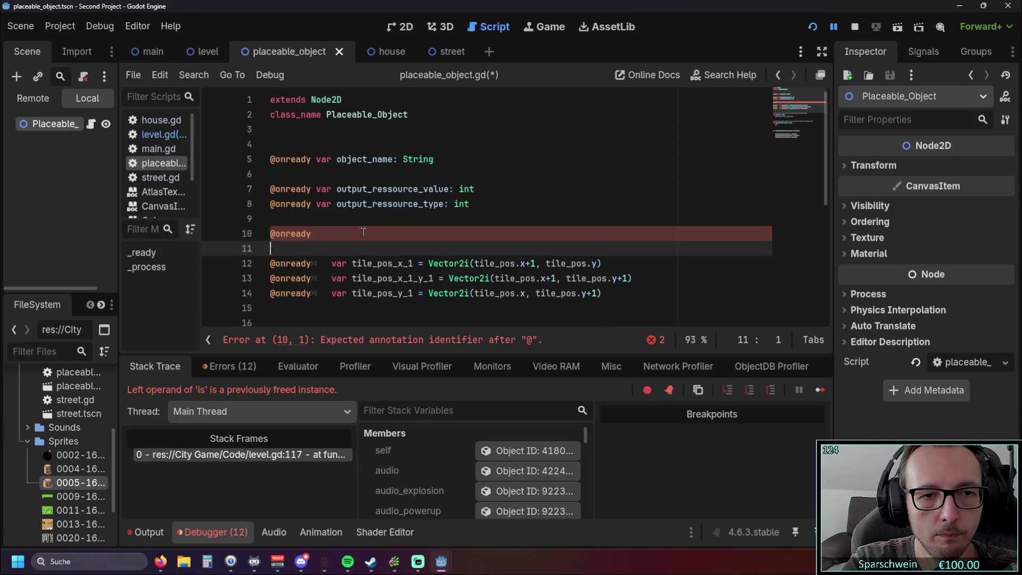
pyautogui.write('y var tile_')
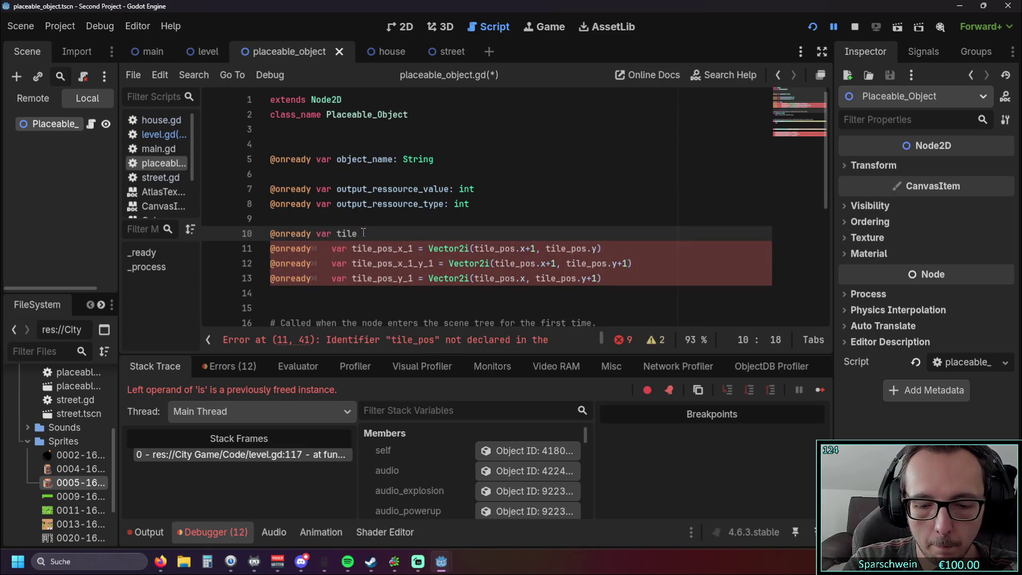
pyautogui.write('pos')
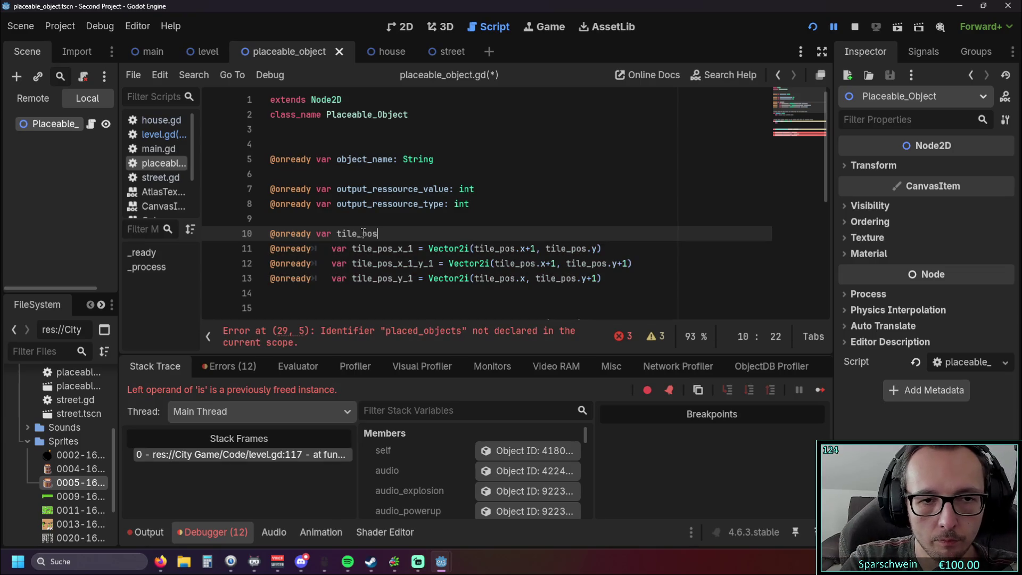
pyautogui.click(331, 278)
pyautogui.press('BackSpace')
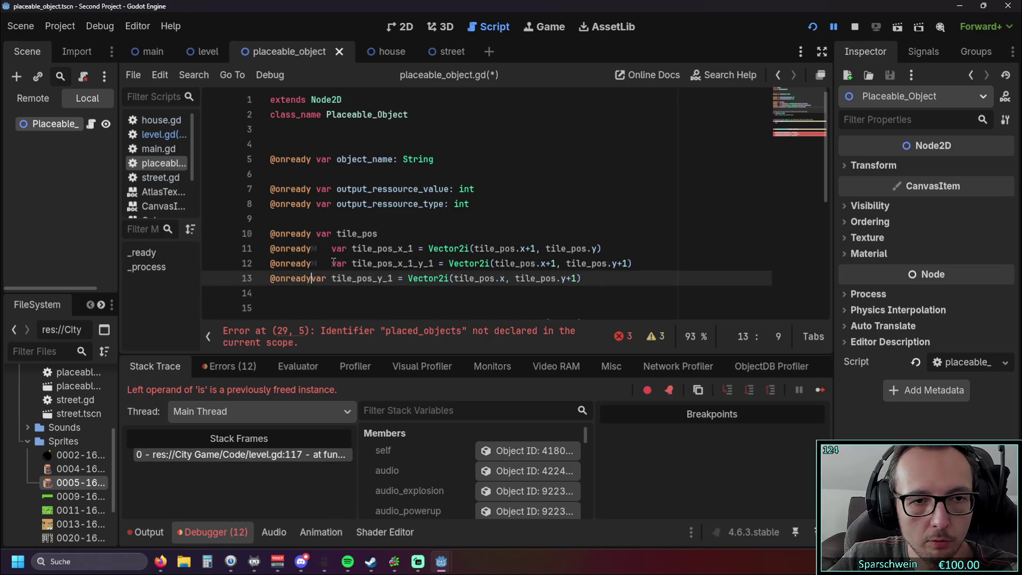
pyautogui.click(332, 263)
pyautogui.press('BackSpace')
pyautogui.click(332, 249)
pyautogui.press('BackSpace')
pyautogui.click(438, 217)
# Delete the blank line inside construct_building_2x2.
pyautogui.scroll(-5, 439, 210)
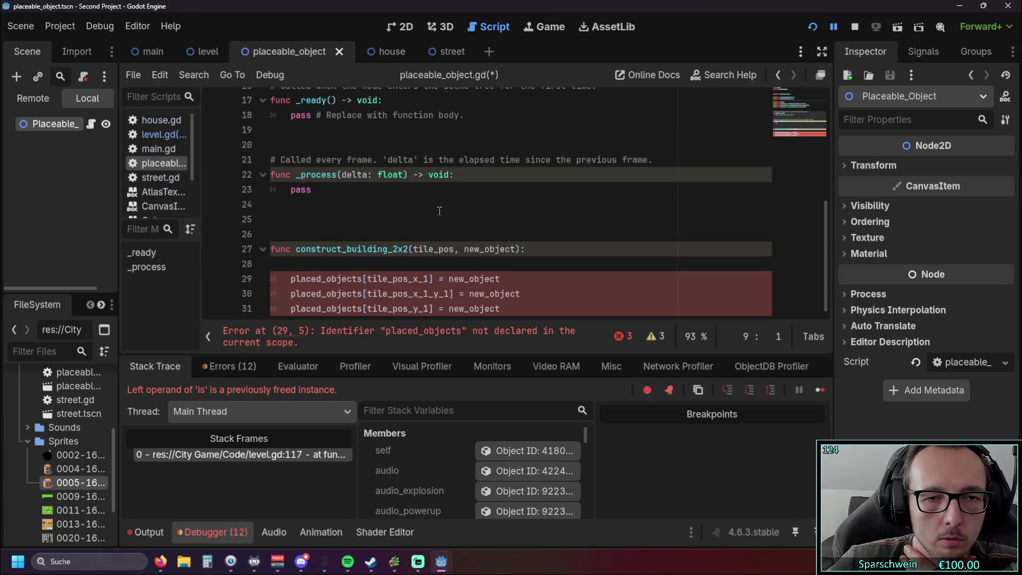
pyautogui.click(466, 261)
pyautogui.press('BackSpace')
pyautogui.click(371, 279)
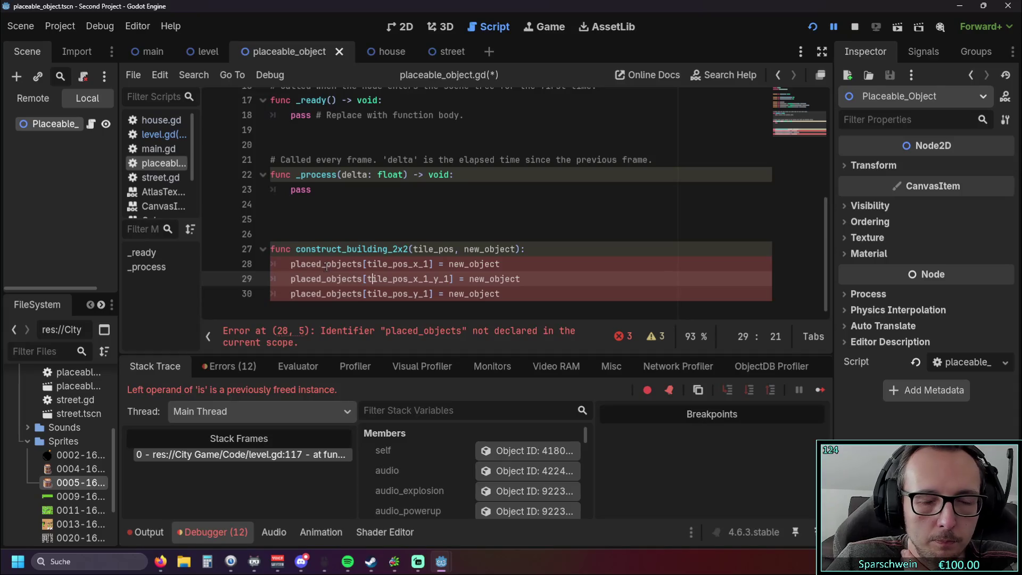
pyautogui.scroll(5, 326, 267)
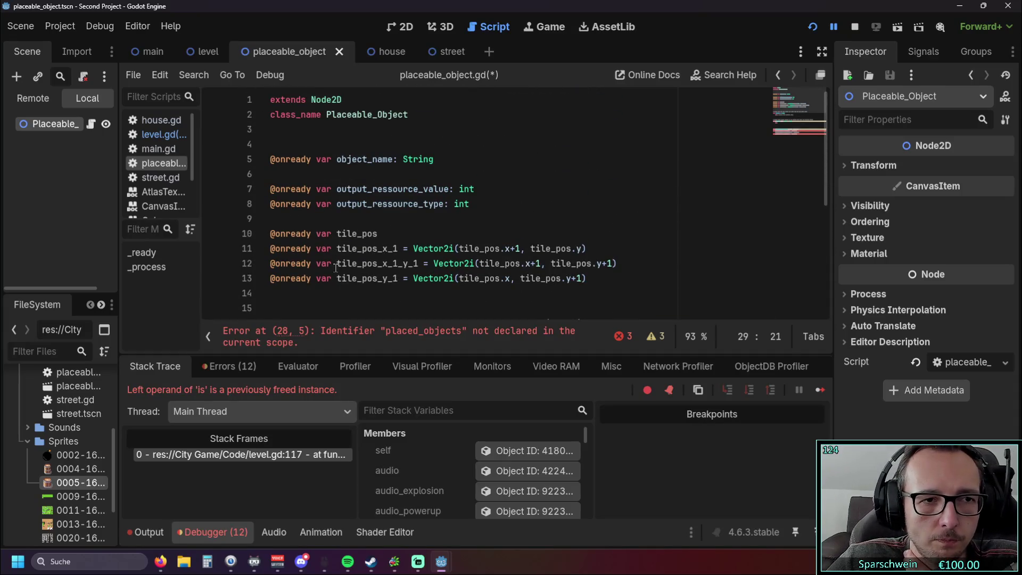
pyautogui.scroll(-5, 336, 264)
# Add placed_objects, copied from line 28, as the first parameter of construct_building_2x2 on line 27.
pyautogui.click(418, 294)
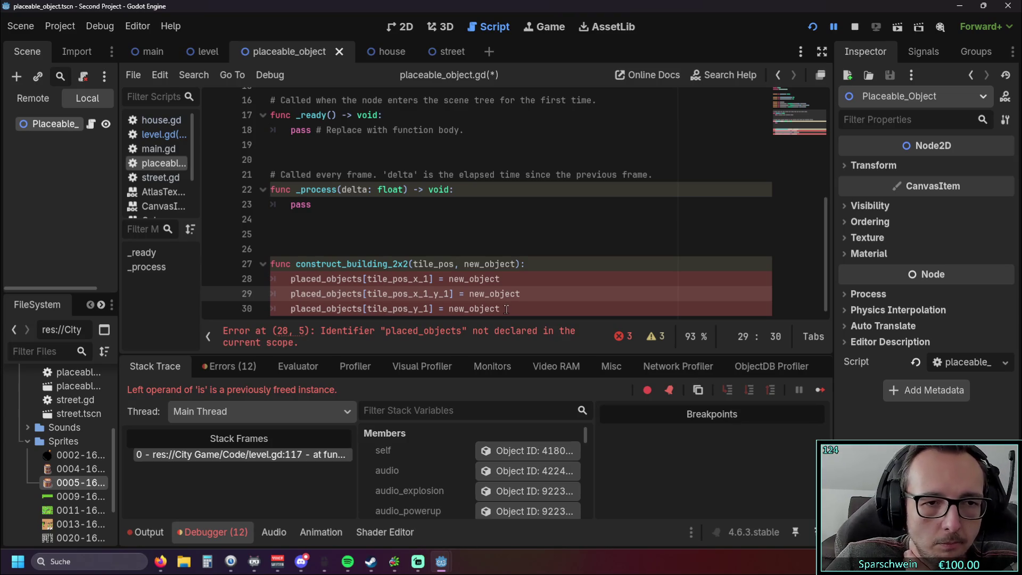
pyautogui.click(413, 264)
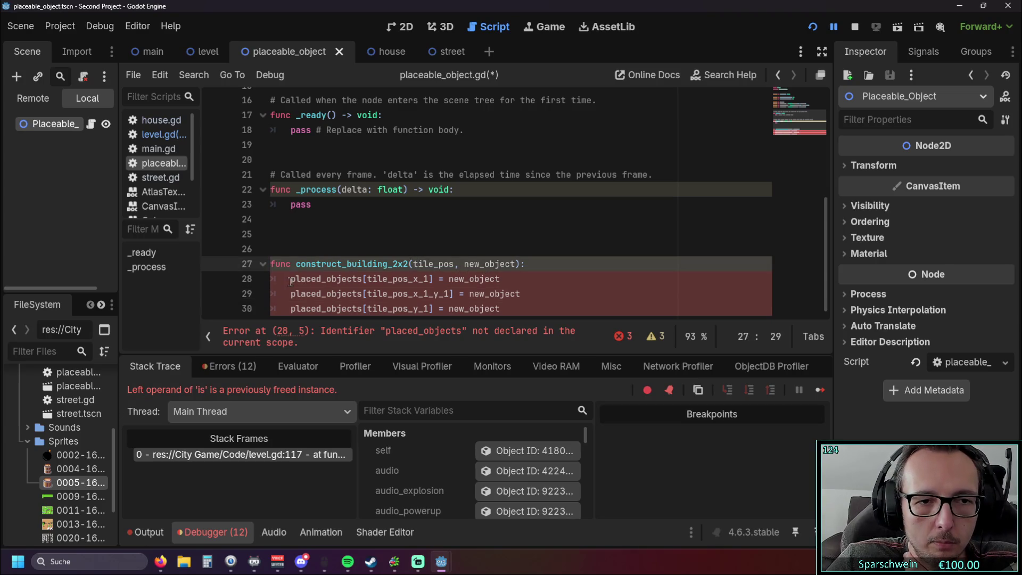
pyautogui.moveTo(290, 279); pyautogui.dragTo(363, 279)
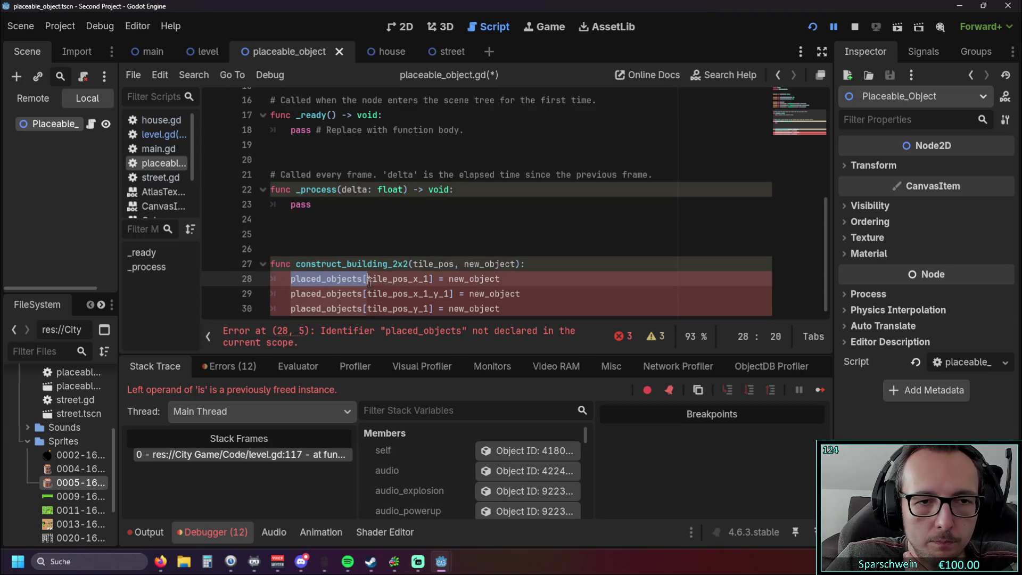
pyautogui.hotkey('ctrl', 'c')
pyautogui.click(413, 264)
pyautogui.hotkey('ctrl', 'v')
pyautogui.write(',')
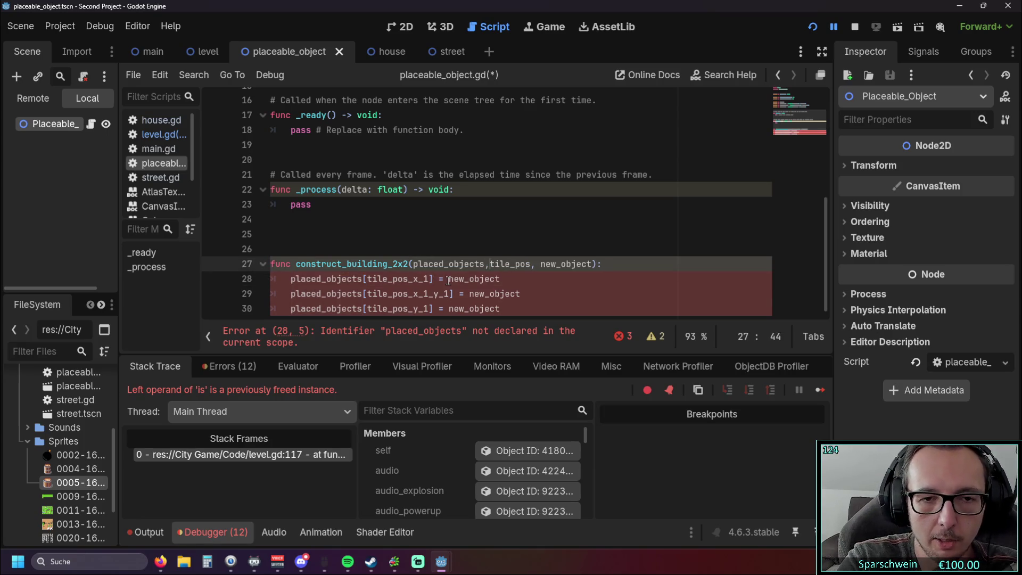
pyautogui.click(502, 285)
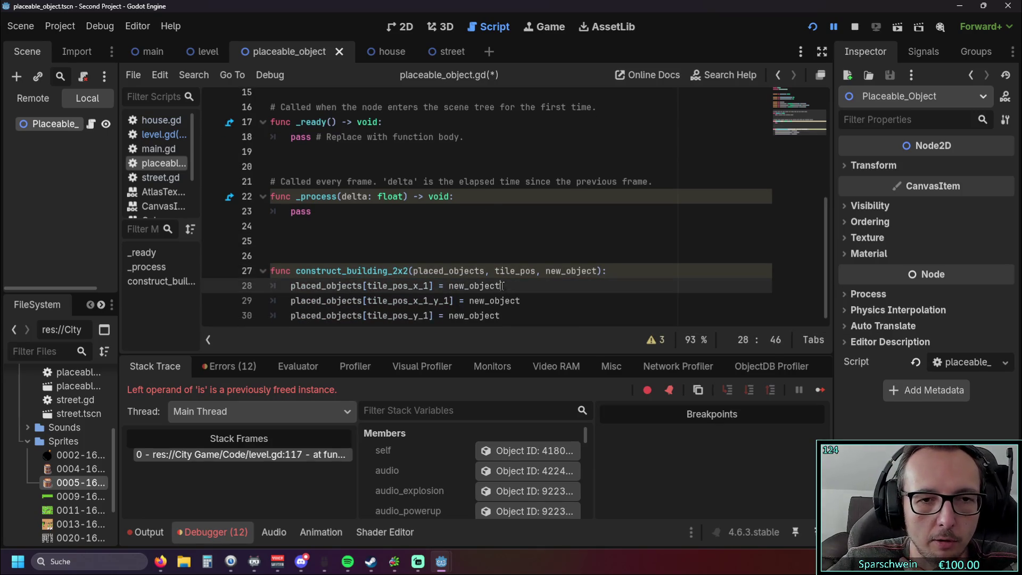
pyautogui.click(411, 249)
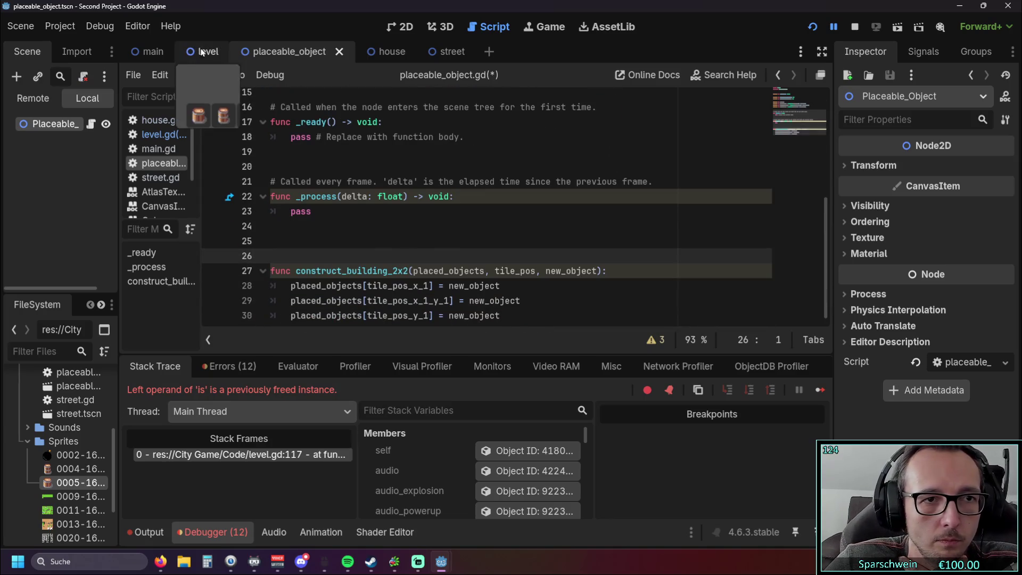
pyautogui.click(160, 134)
# Prefix the flagged construct_building_2x2 call on line 213 with 'placed_objects.'.
pyautogui.click(396, 344)
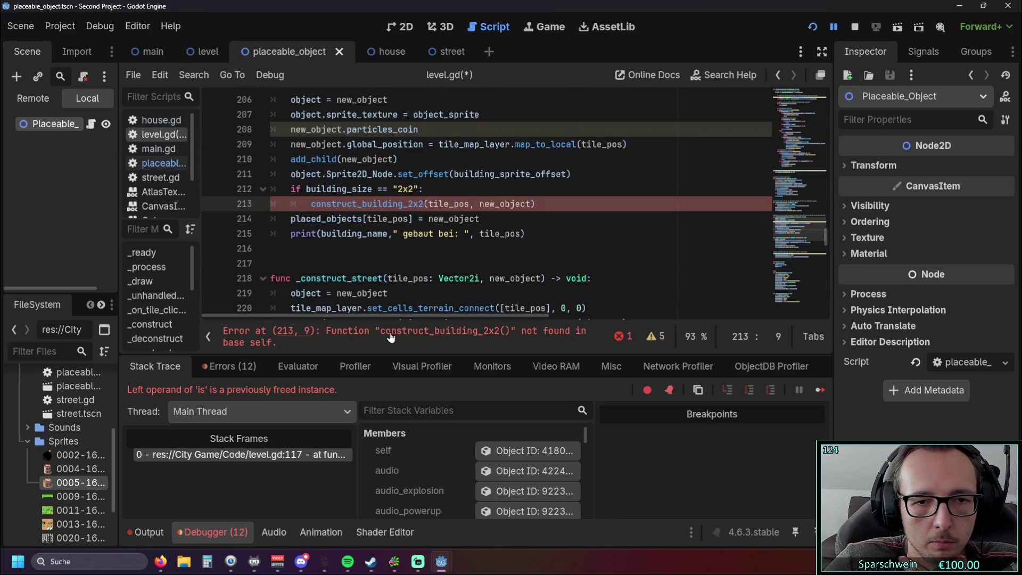
pyautogui.scroll(1, 434, 237)
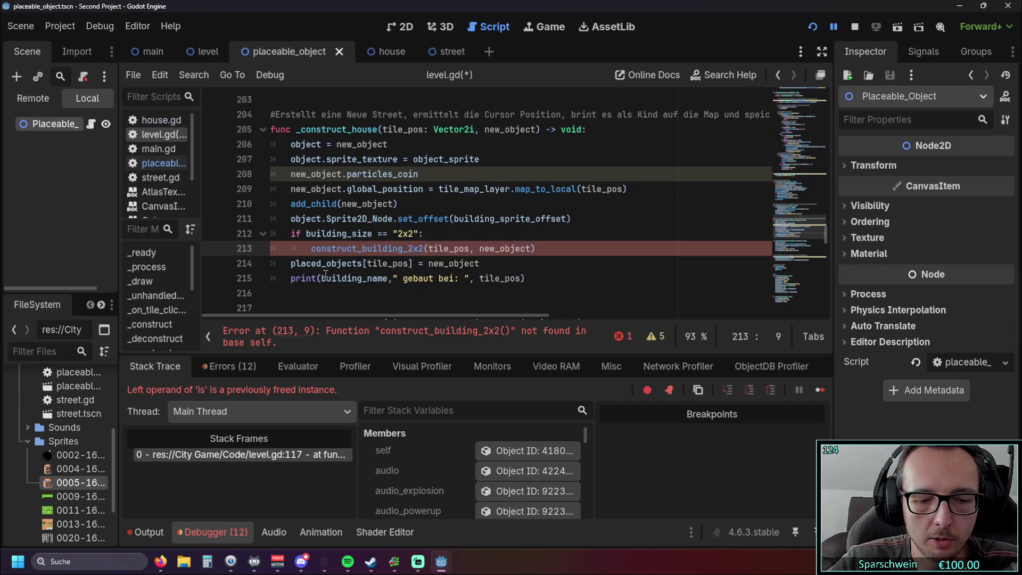
pyautogui.moveTo(325, 275)
pyautogui.write('plac')
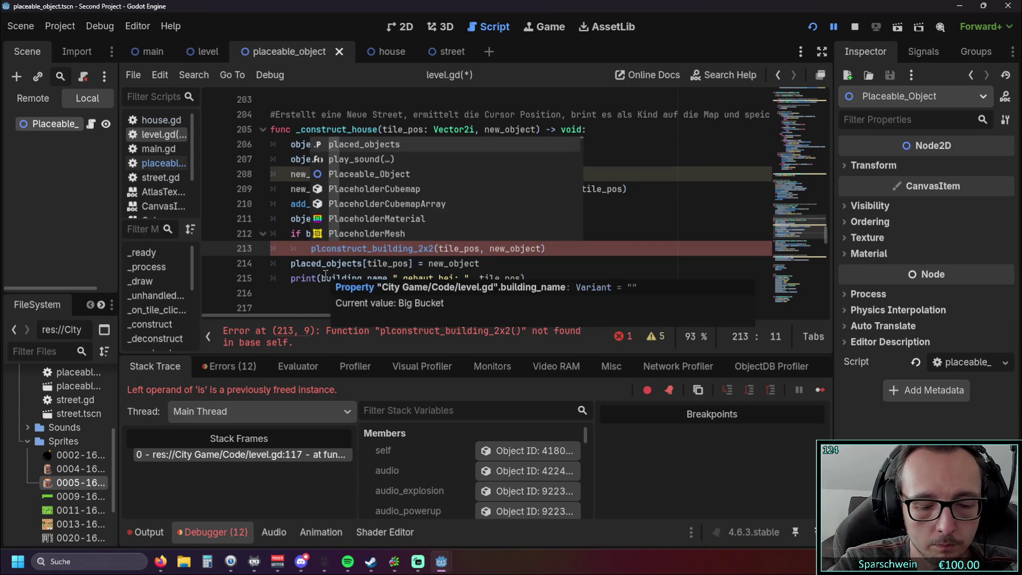
pyautogui.press('Return')
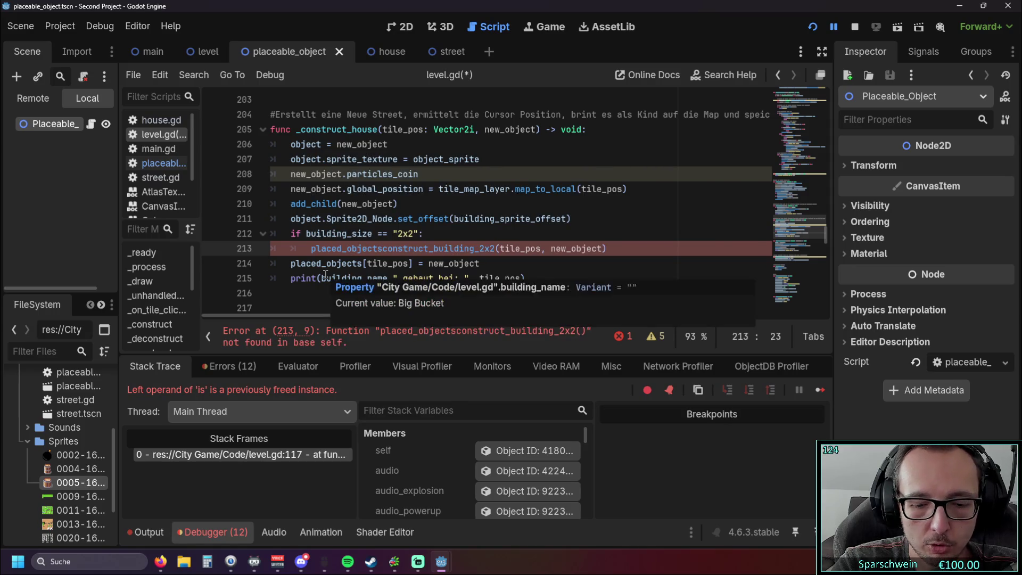
pyautogui.write('.')
pyautogui.click(316, 218)
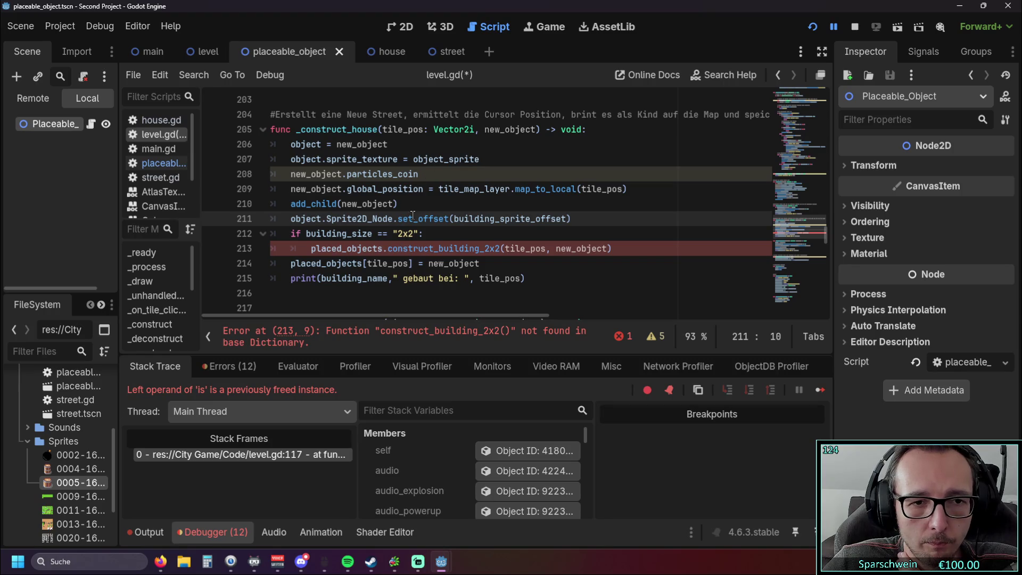
# Pass placed_objects as the first argument, before tile_pos, in the construct_building_2x2 call.
pyautogui.moveTo(290, 263); pyautogui.dragTo(363, 265)
pyautogui.hotkey('ctrl', 'c')
pyautogui.click(504, 248)
pyautogui.hotkey('ctrl', 'v')
pyautogui.write(',')
pyautogui.click(554, 274)
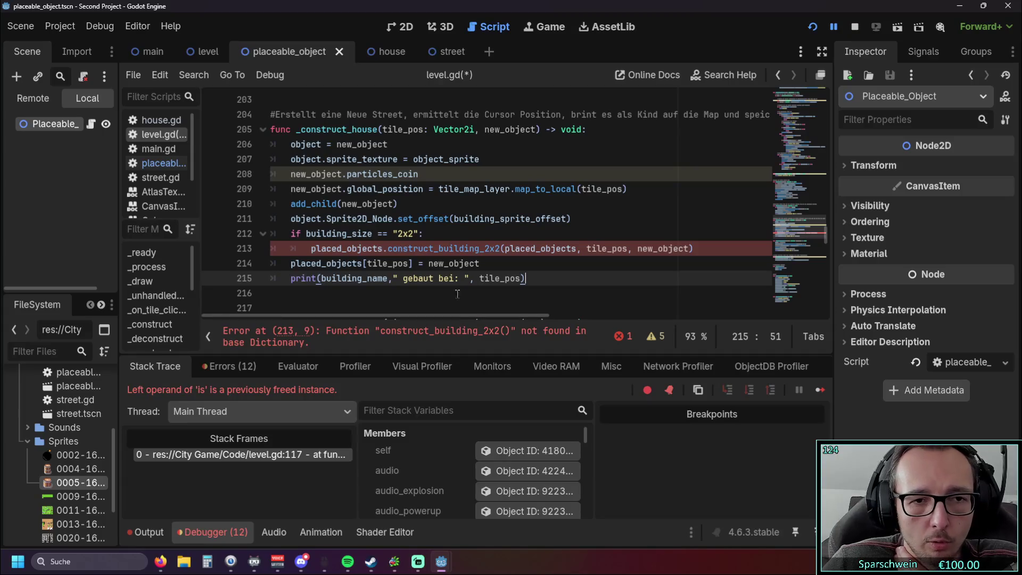
pyautogui.scroll(20, 448, 253)
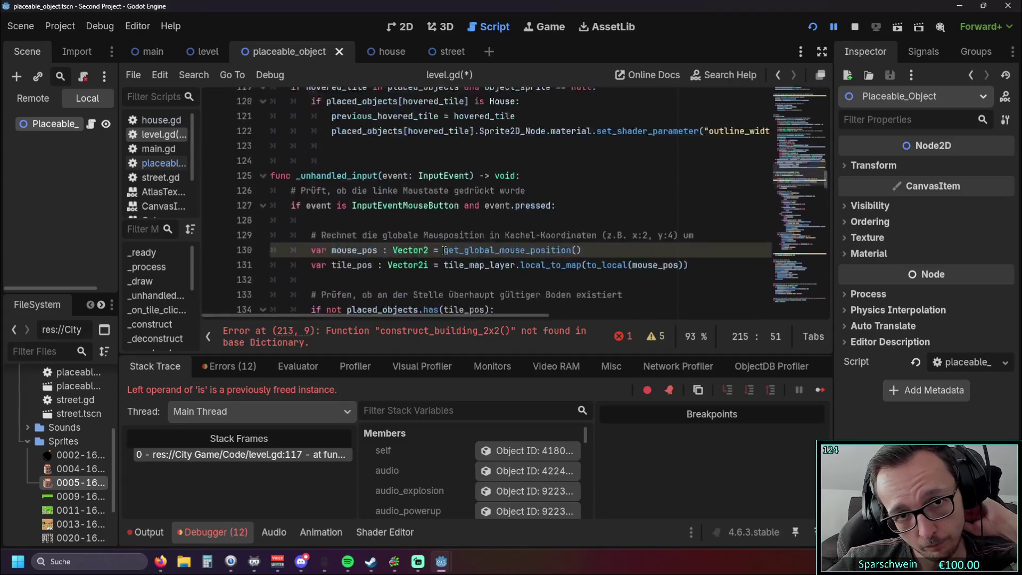
pyautogui.scroll(20, 442, 249)
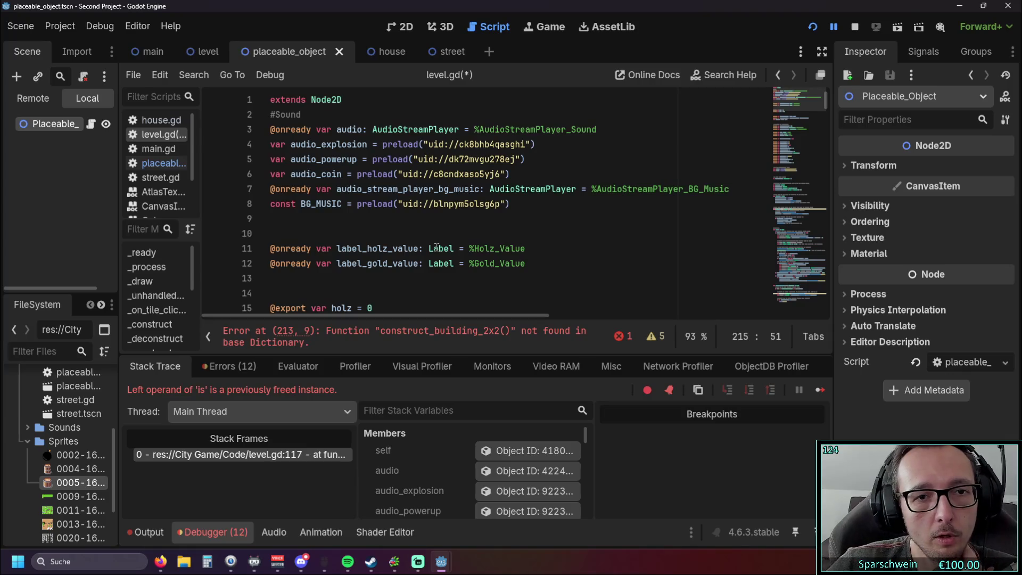
pyautogui.scroll(-6, 419, 220)
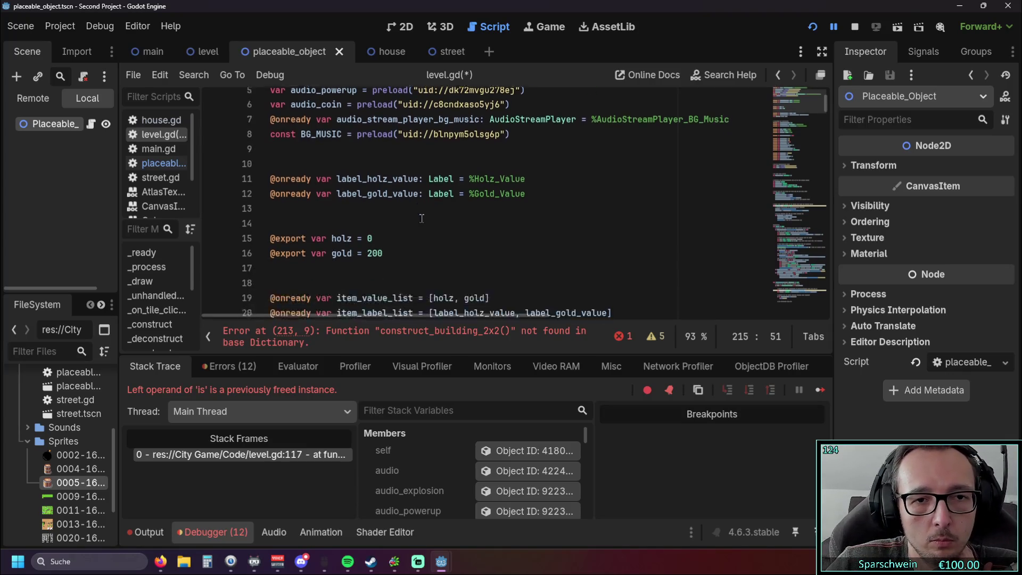
pyautogui.scroll(-1, 430, 212)
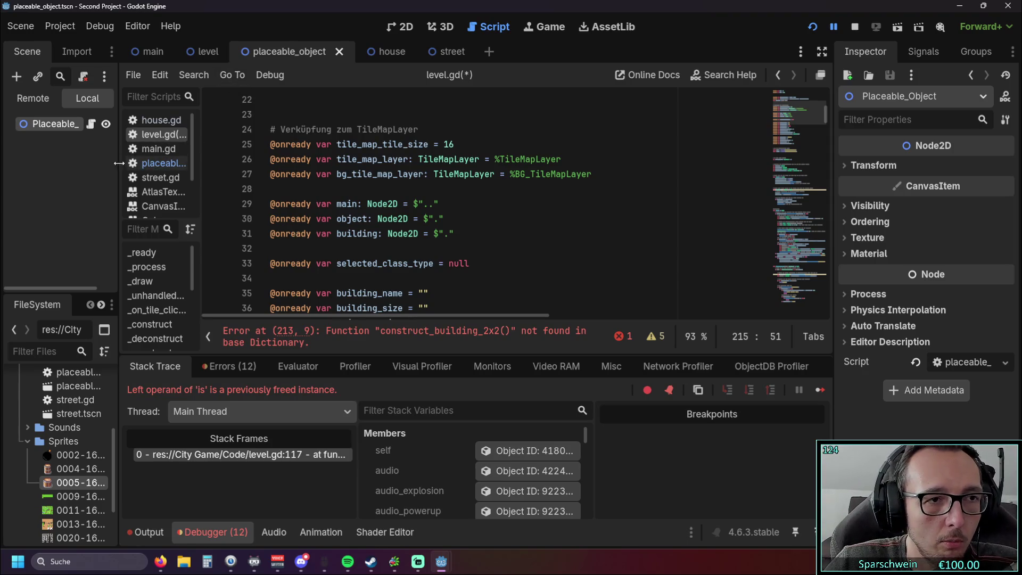
pyautogui.click(157, 163)
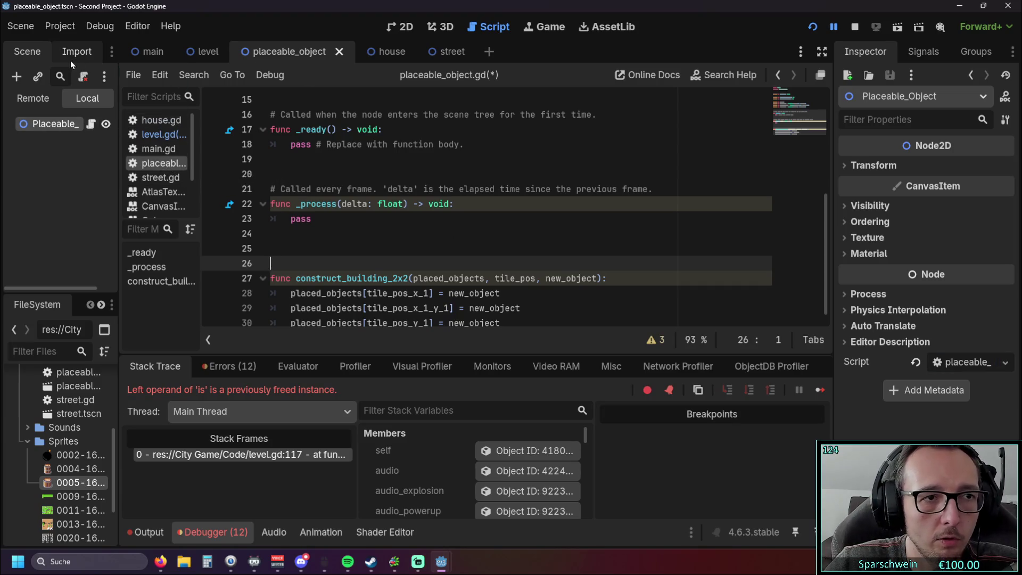
pyautogui.click(148, 136)
pyautogui.moveTo(50, 123); pyautogui.dragTo(433, 245)
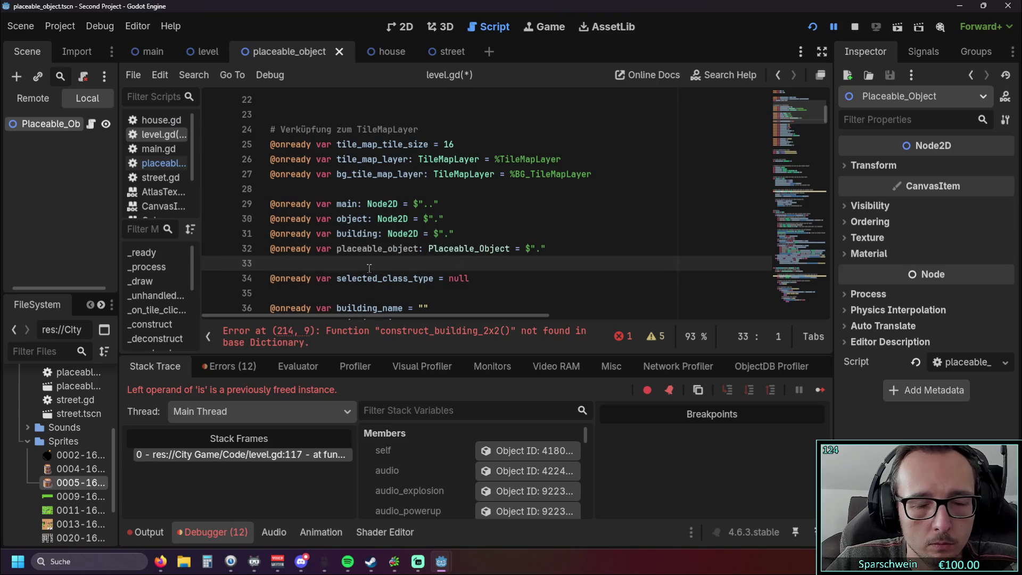
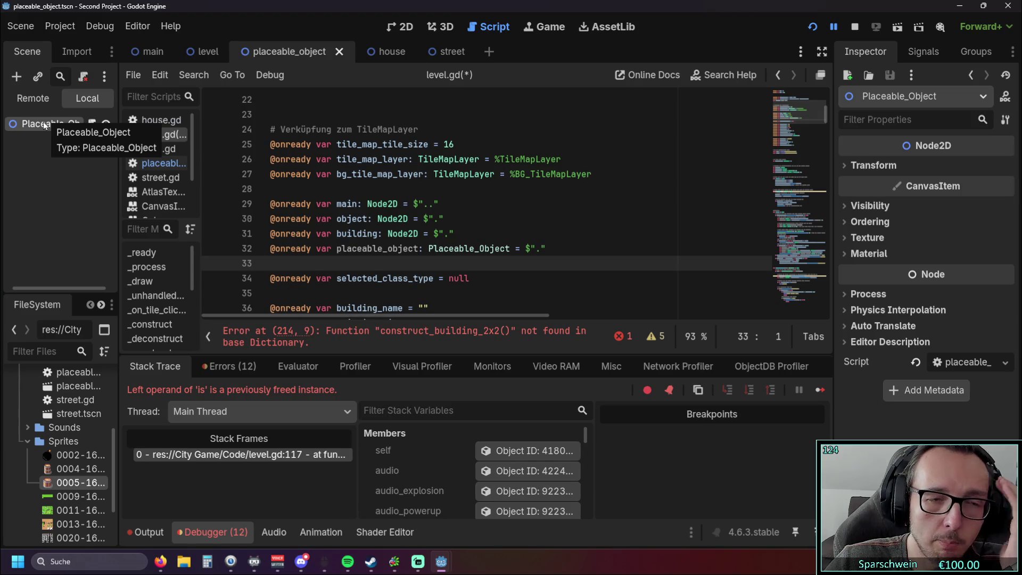
# On line 214, replace placed_objects with placeable_object as the target of construct_building_2x2.
pyautogui.scroll(1, 473, 211)
pyautogui.scroll(-2, 472, 211)
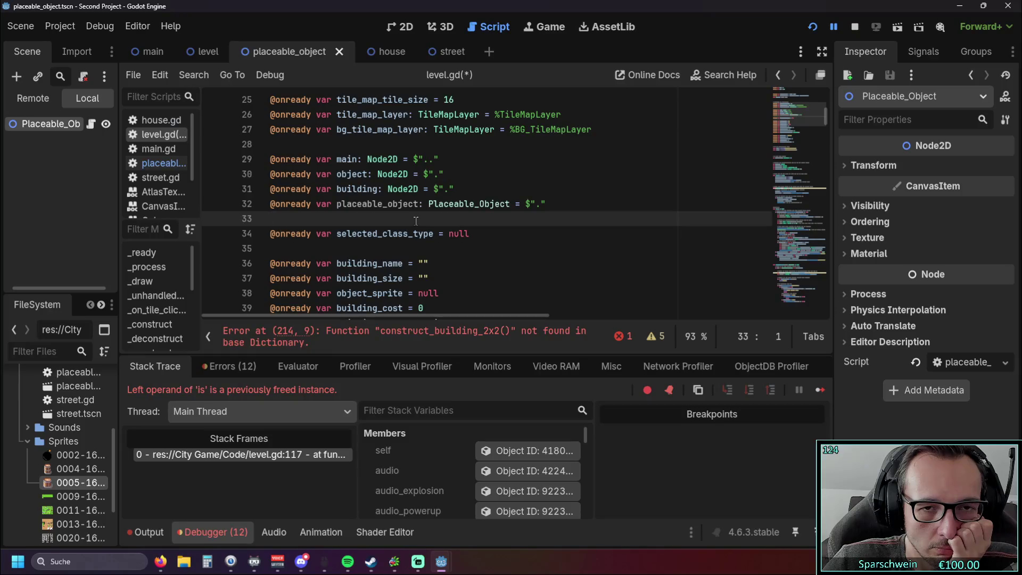
pyautogui.scroll(-20, 416, 220)
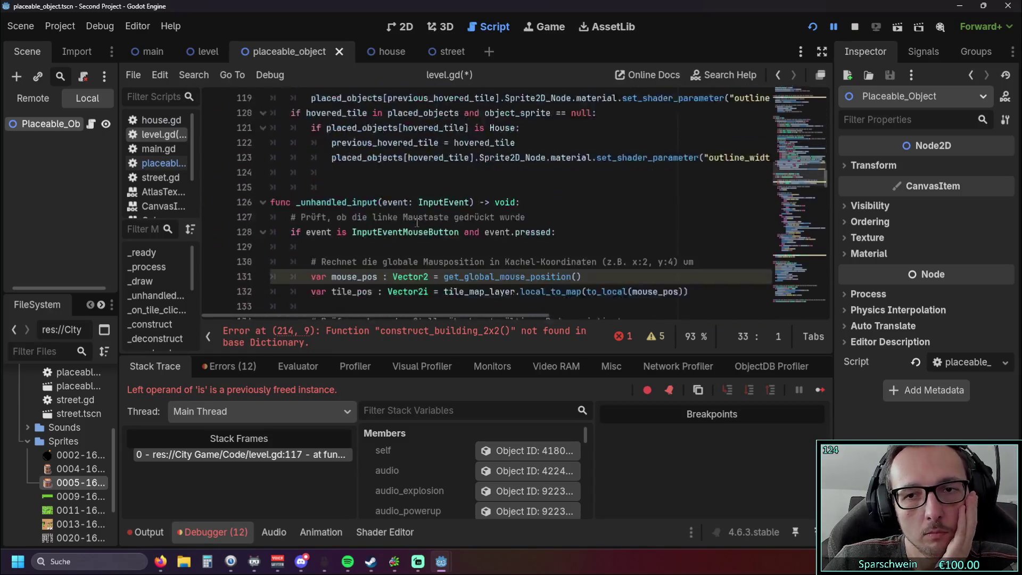
pyautogui.scroll(-15, 416, 221)
pyautogui.click(372, 332)
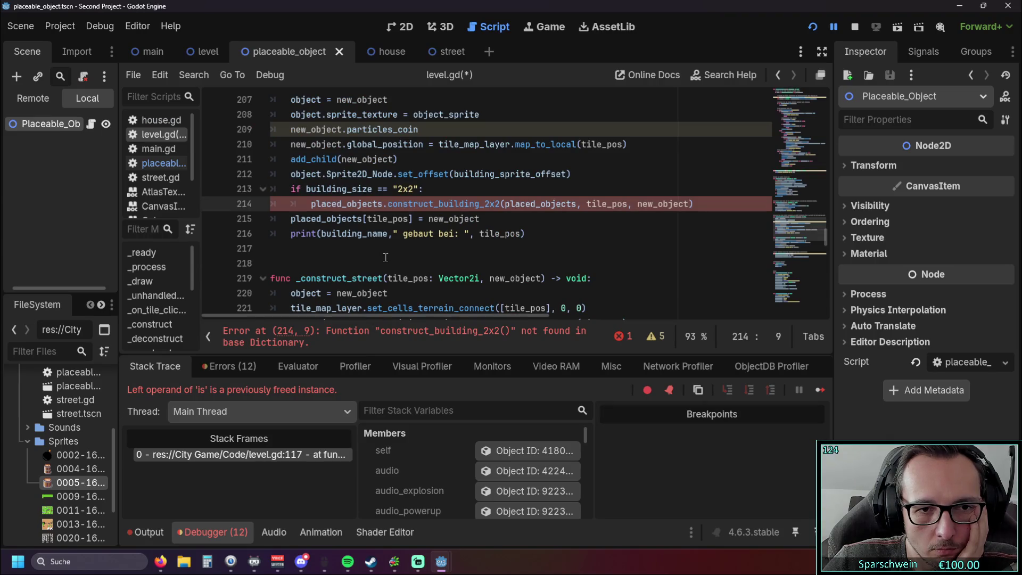
pyautogui.scroll(1, 386, 257)
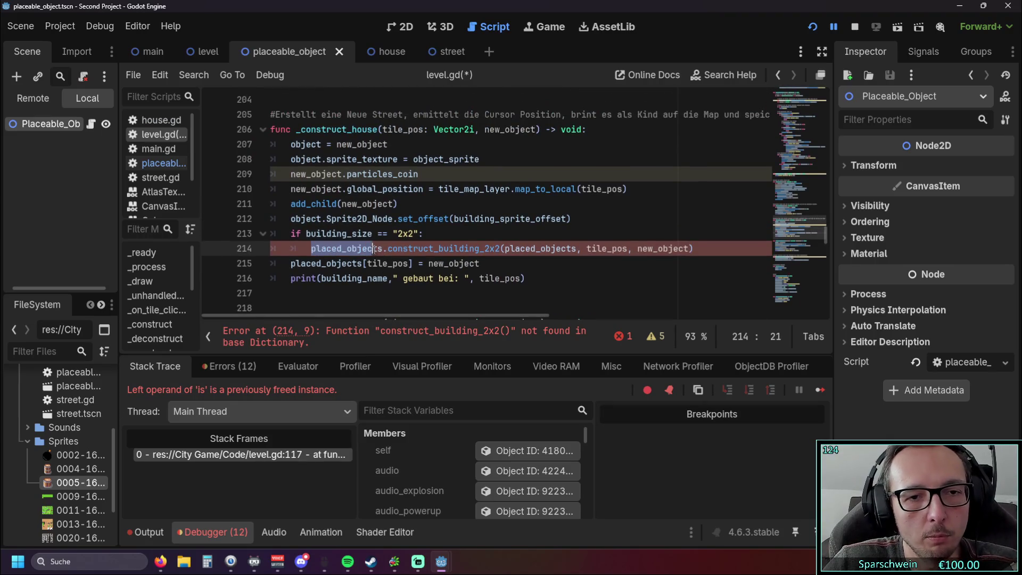
pyautogui.click(449, 264)
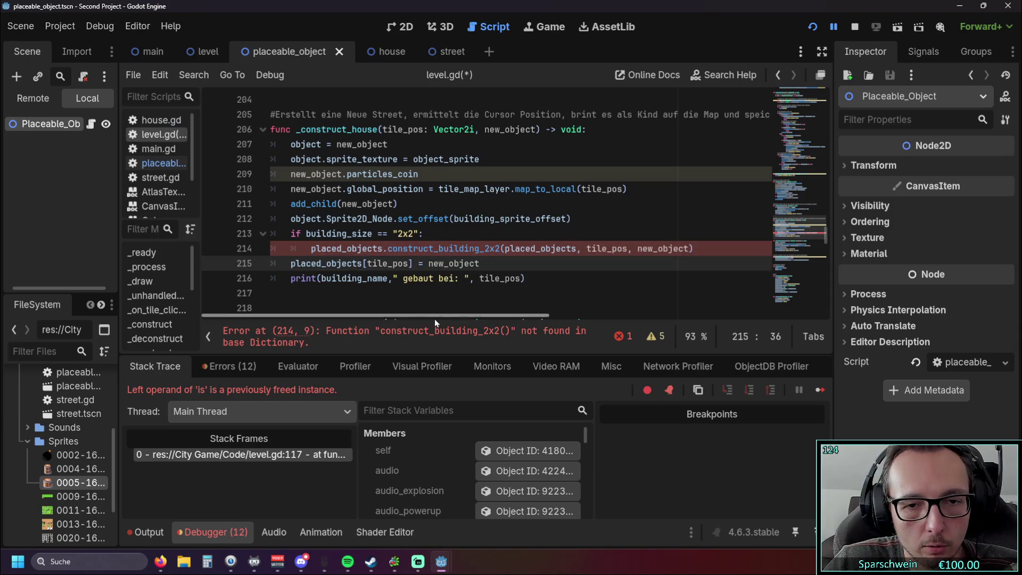
pyautogui.moveTo(312, 254); pyautogui.dragTo(384, 254)
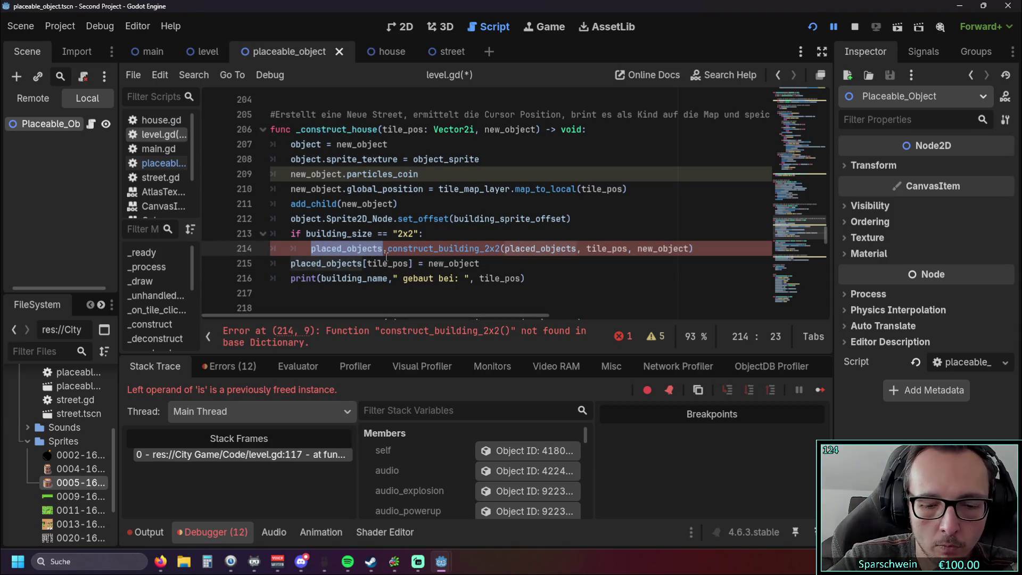
pyautogui.write('place')
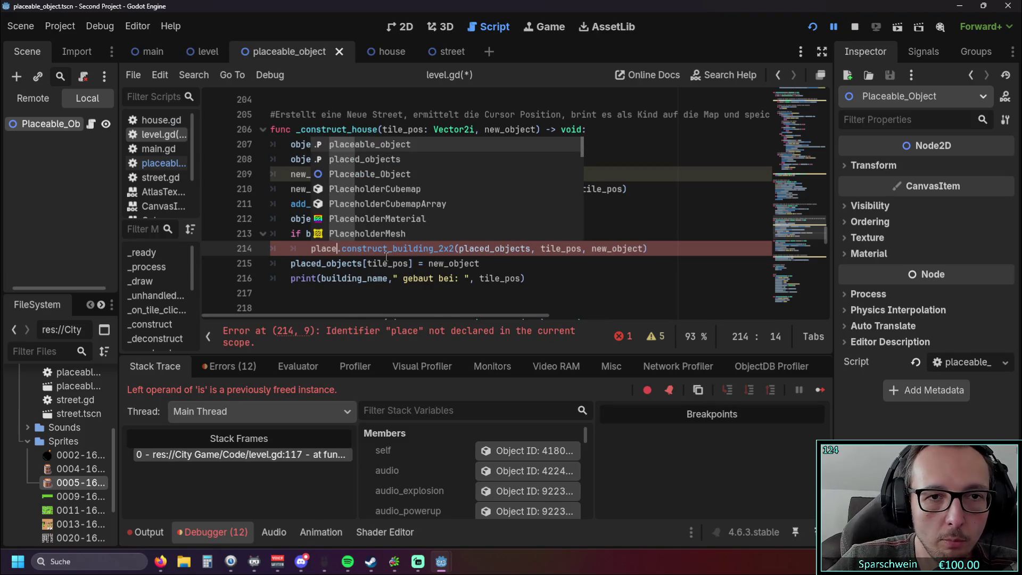
pyautogui.click(391, 145)
# Resume the game to test the fix, then stop the session with F8.
pyautogui.click(441, 260)
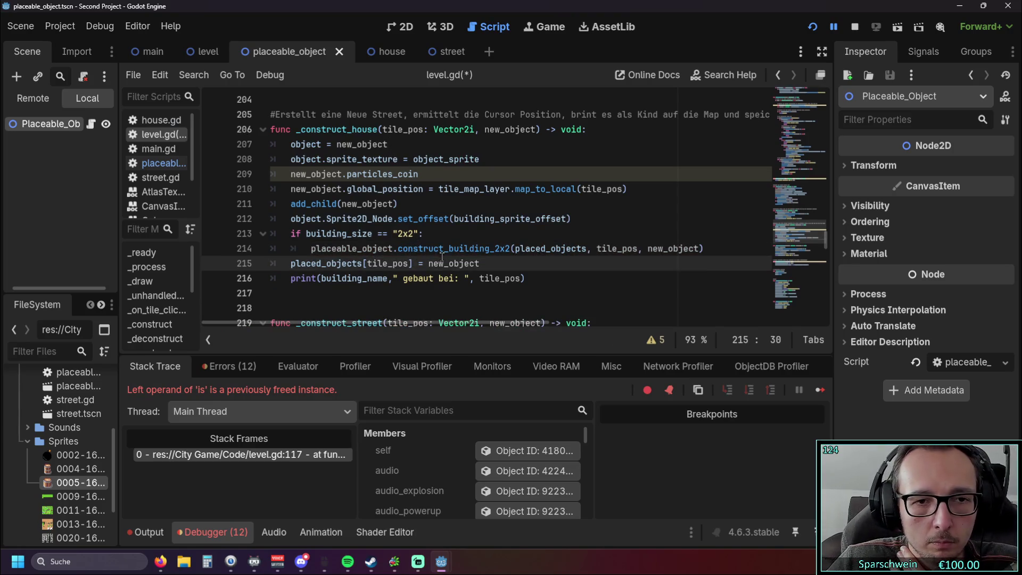
pyautogui.click(500, 264)
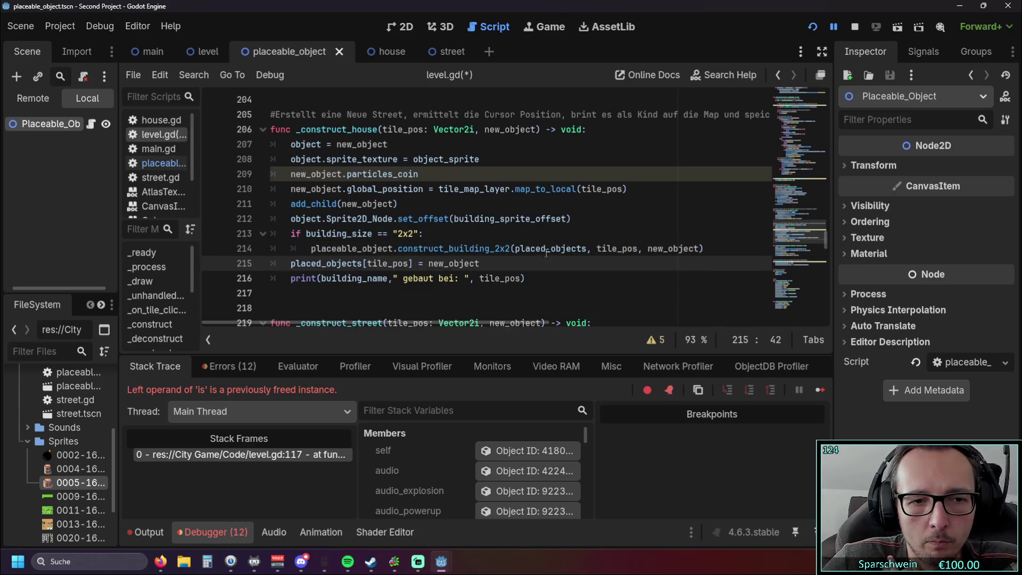
pyautogui.scroll(-1, 546, 254)
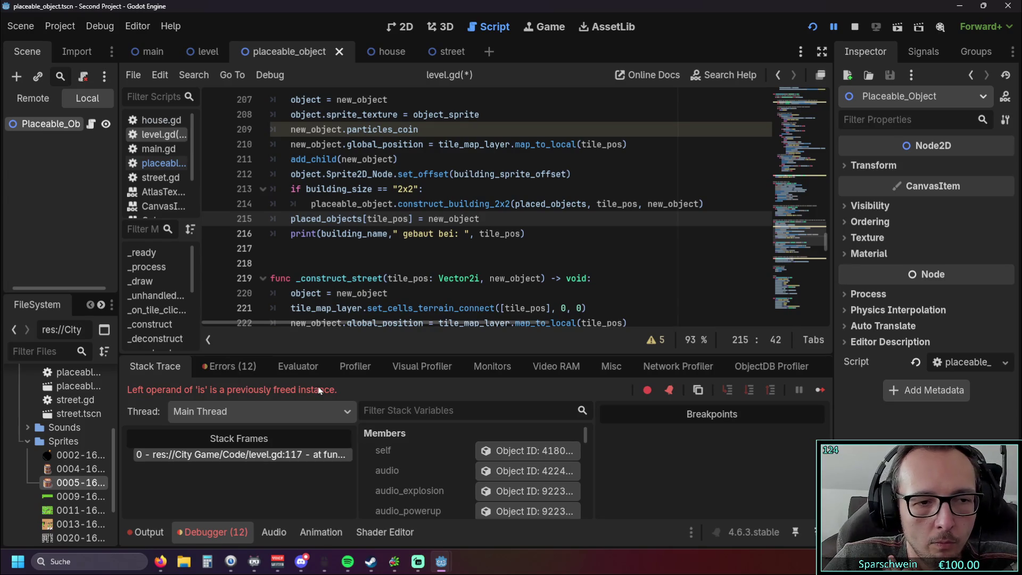
pyautogui.scroll(-10, 442, 256)
pyautogui.click(442, 253)
pyautogui.scroll(-12, 442, 255)
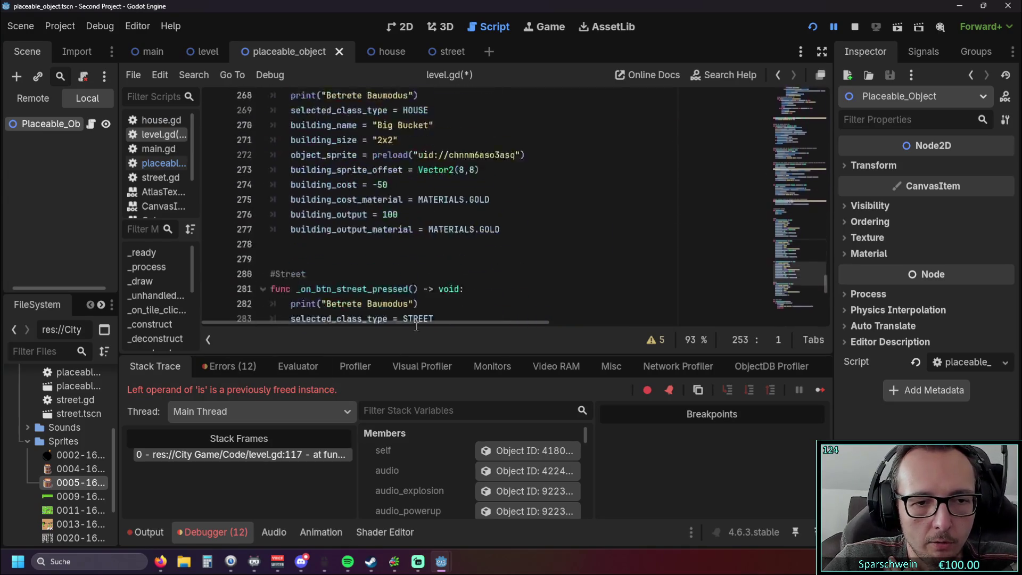
pyautogui.click(819, 390)
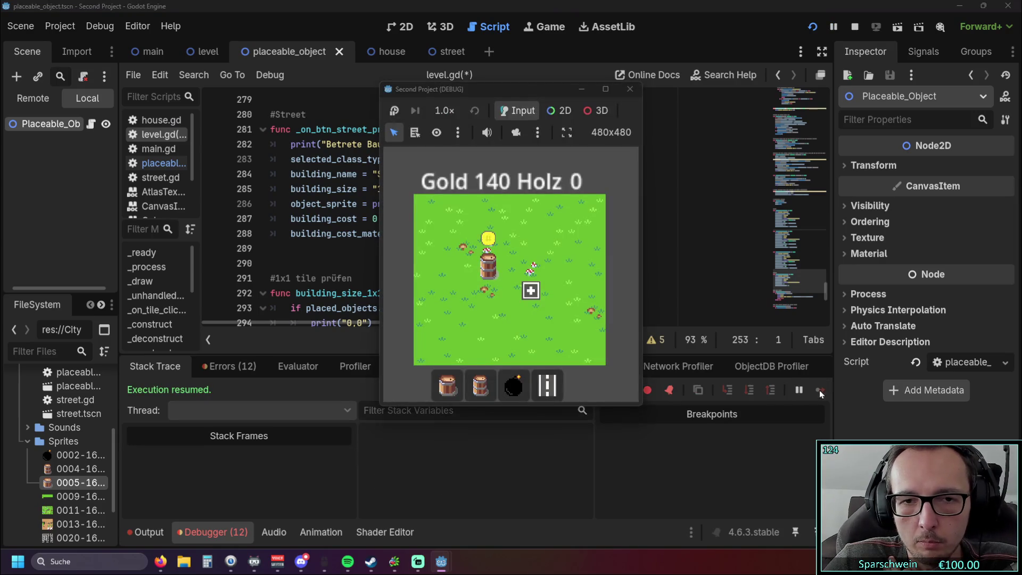
pyautogui.press('F8')
pyautogui.scroll(1, 499, 226)
pyautogui.scroll(17, 499, 226)
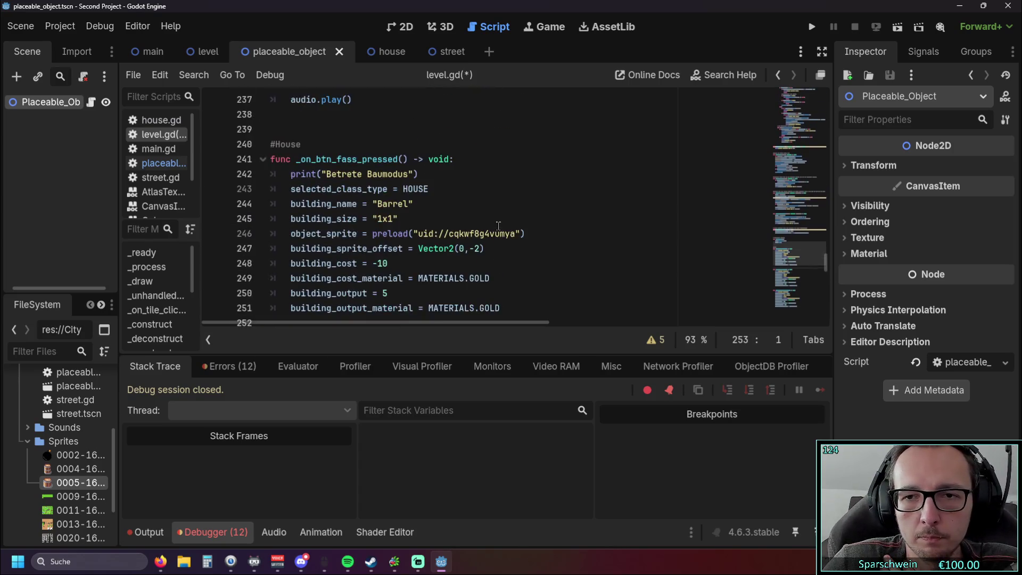
pyautogui.scroll(-3, 490, 218)
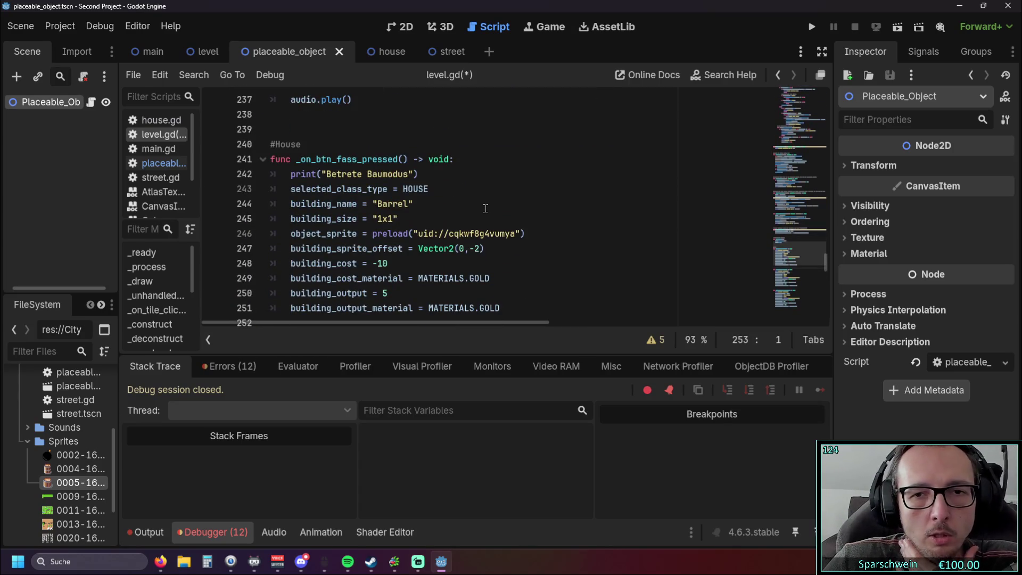
pyautogui.scroll(12, 482, 207)
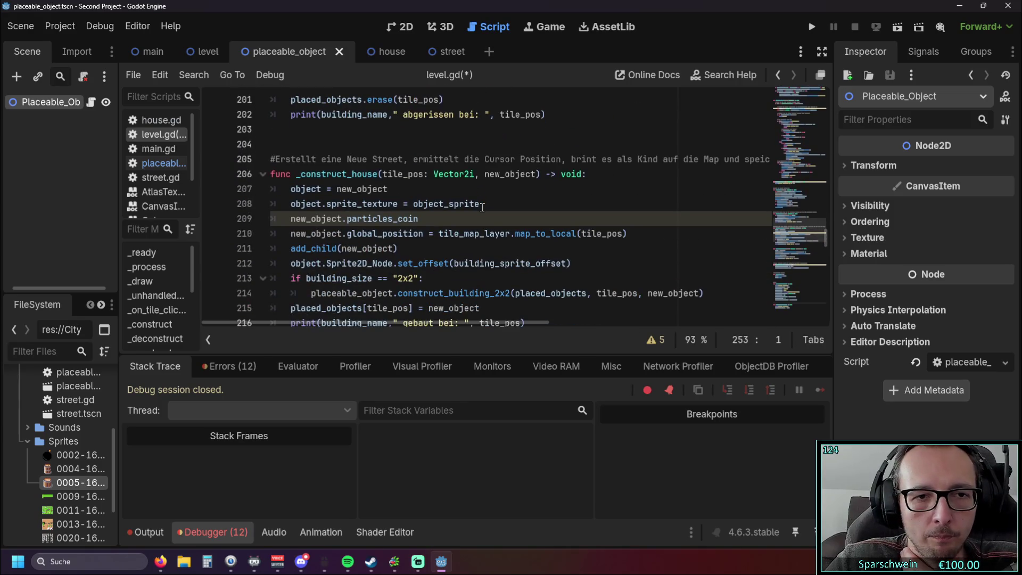
pyautogui.moveTo(195, 54)
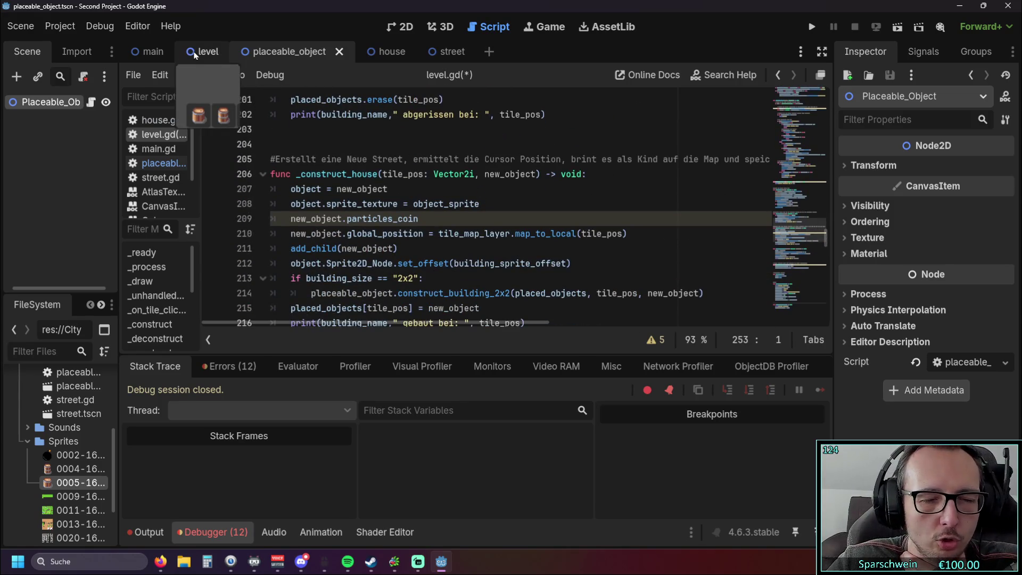
pyautogui.scroll(-20, 341, 173)
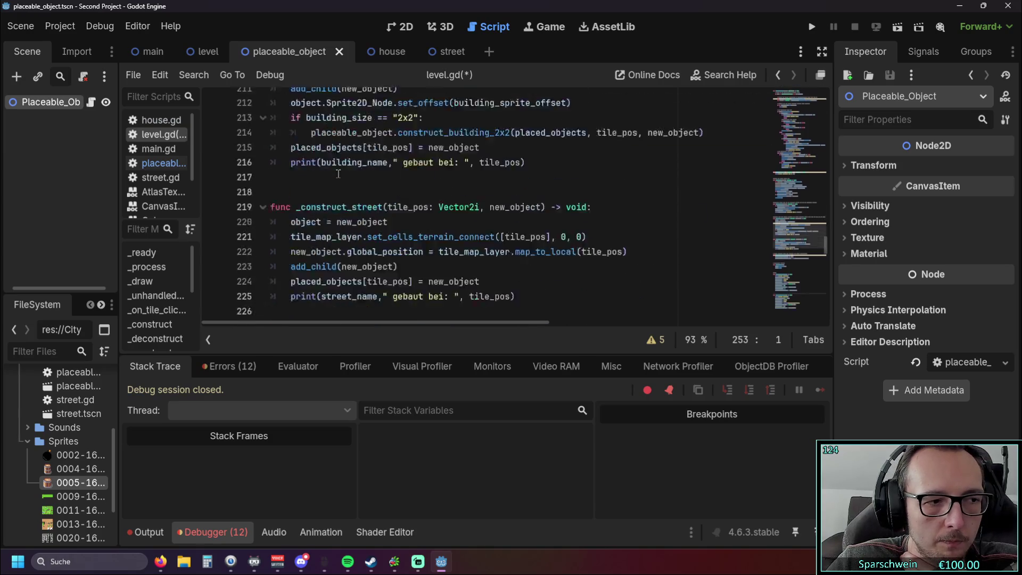
pyautogui.scroll(-4, 349, 176)
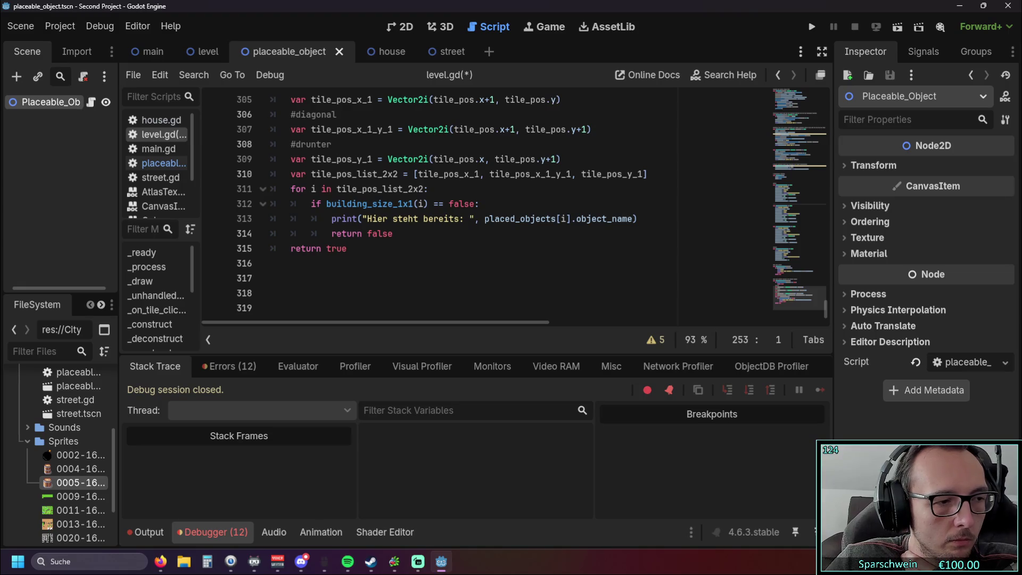
pyautogui.hotkey('alt', 'Tab')
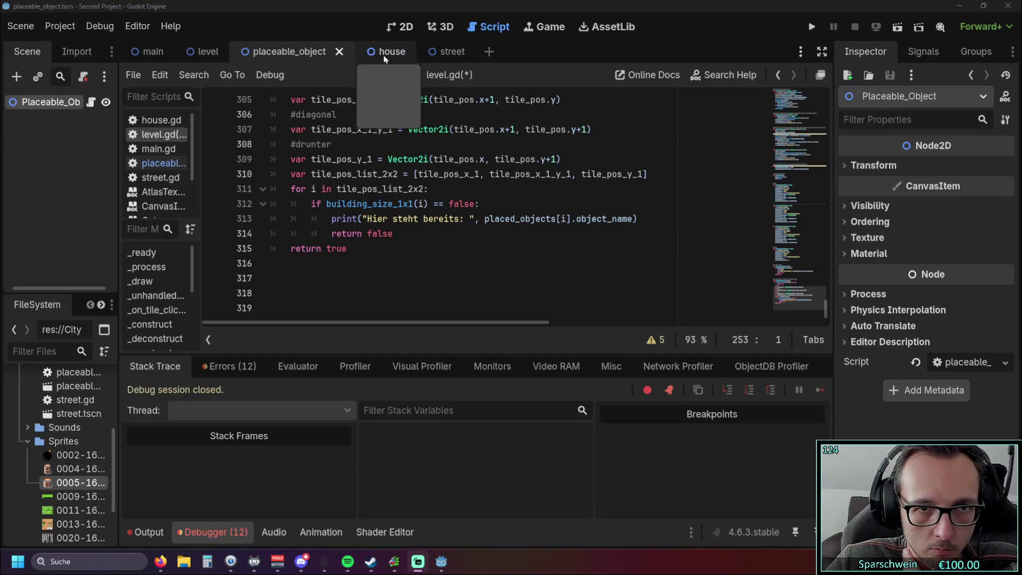
pyautogui.click(164, 163)
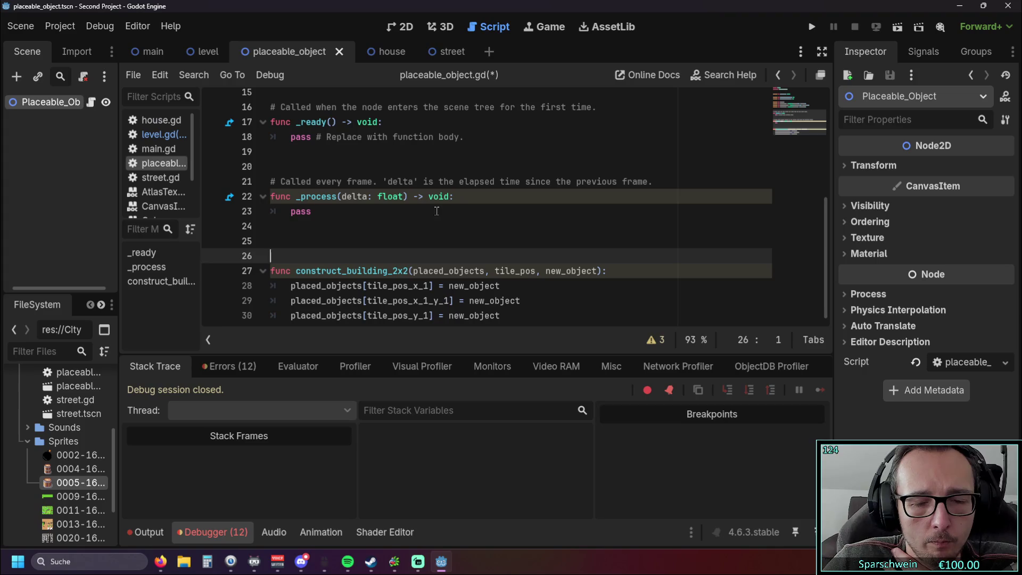
pyautogui.click(383, 274)
pyautogui.click(517, 312)
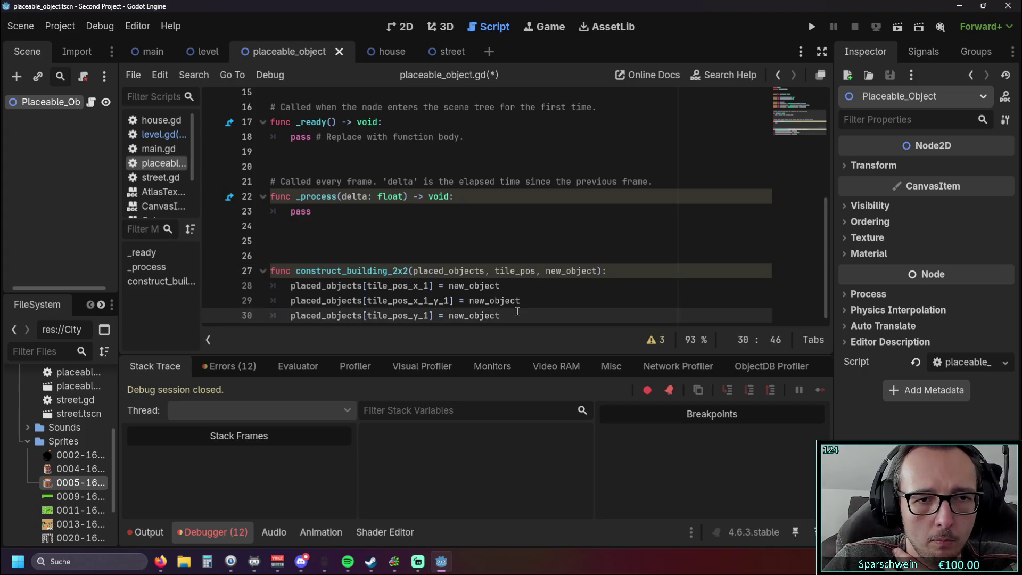
pyautogui.scroll(5, 516, 236)
pyautogui.scroll(-5, 500, 231)
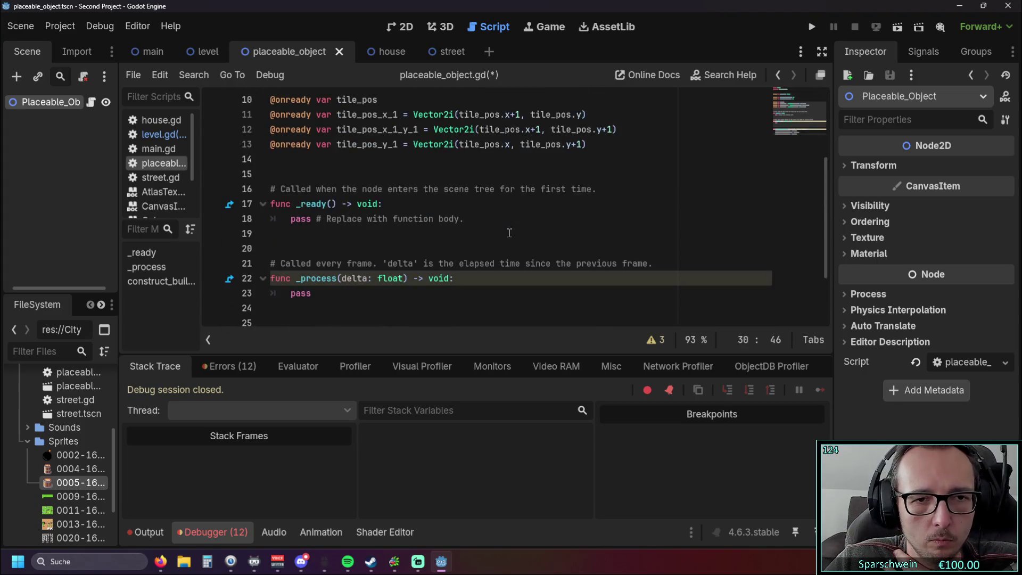
pyautogui.scroll(3, 500, 231)
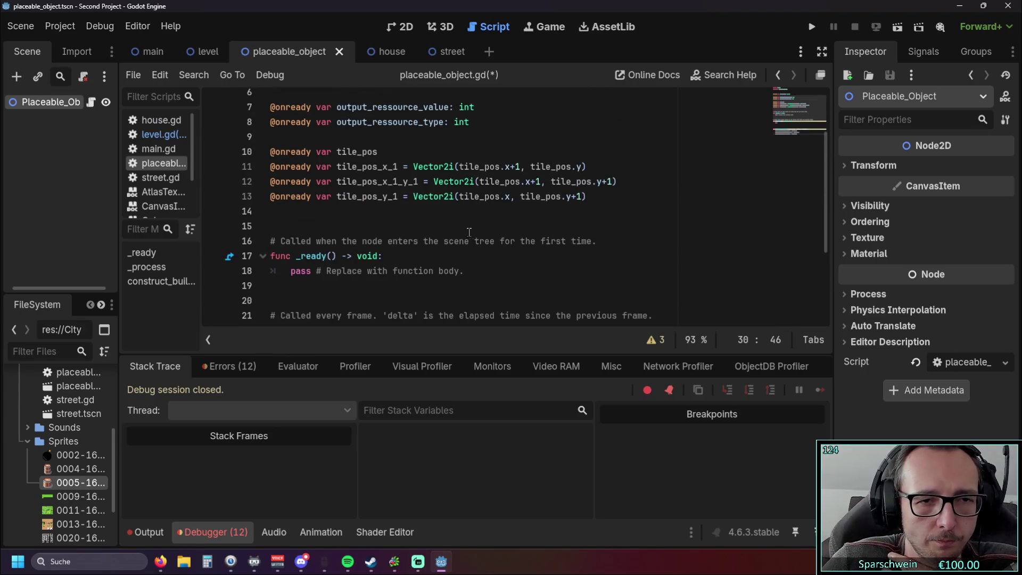
pyautogui.scroll(-3, 460, 226)
pyautogui.scroll(5, 455, 231)
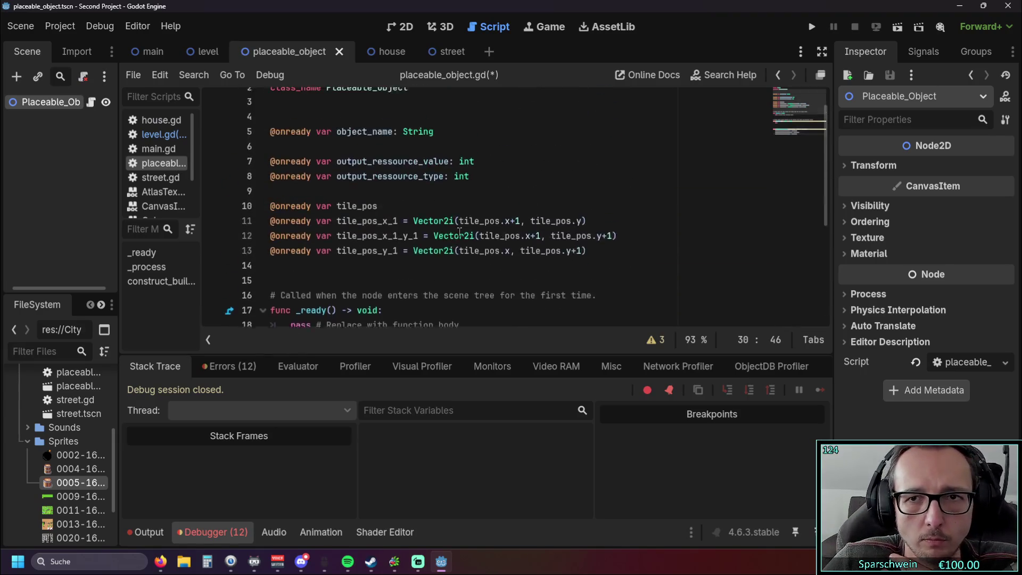
pyautogui.scroll(-5, 439, 218)
pyautogui.scroll(3, 435, 225)
pyautogui.scroll(2, 435, 225)
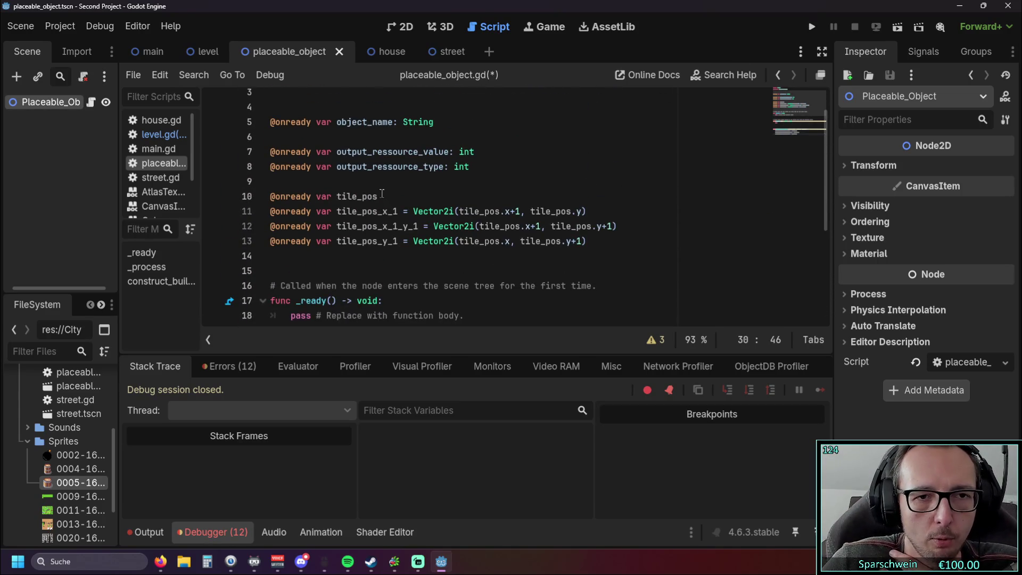
pyautogui.click(384, 198)
pyautogui.click(384, 264)
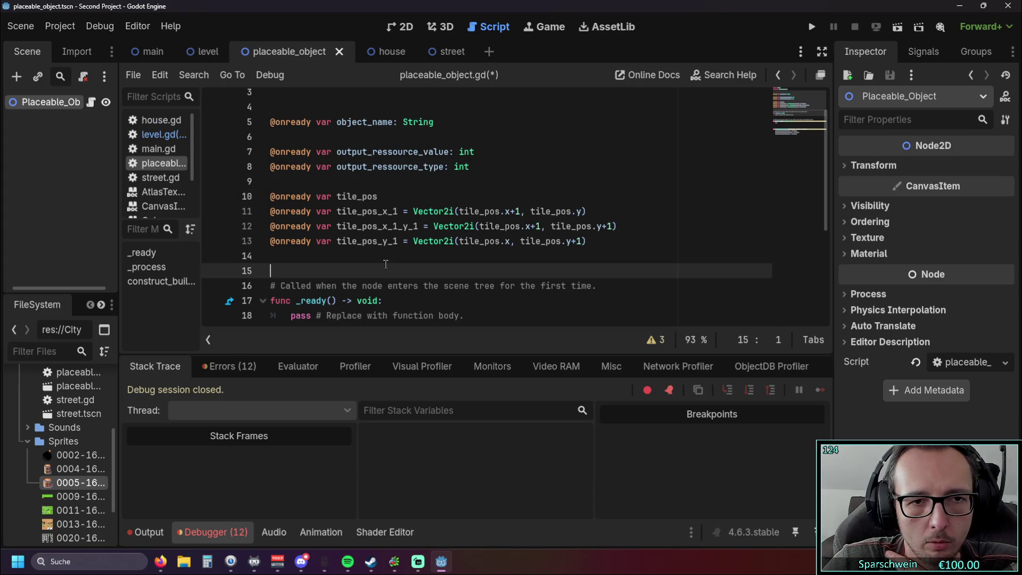
pyautogui.click(386, 197)
pyautogui.moveTo(320, 197); pyautogui.dragTo(256, 196)
pyautogui.click(357, 250)
pyautogui.scroll(-4, 372, 241)
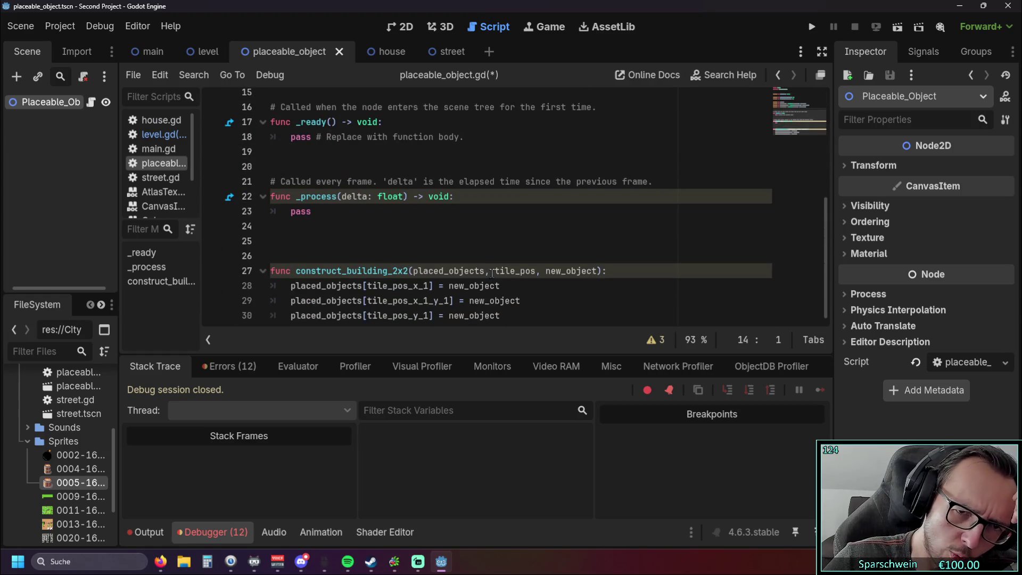
pyautogui.doubleClick(530, 271)
pyautogui.click(508, 283)
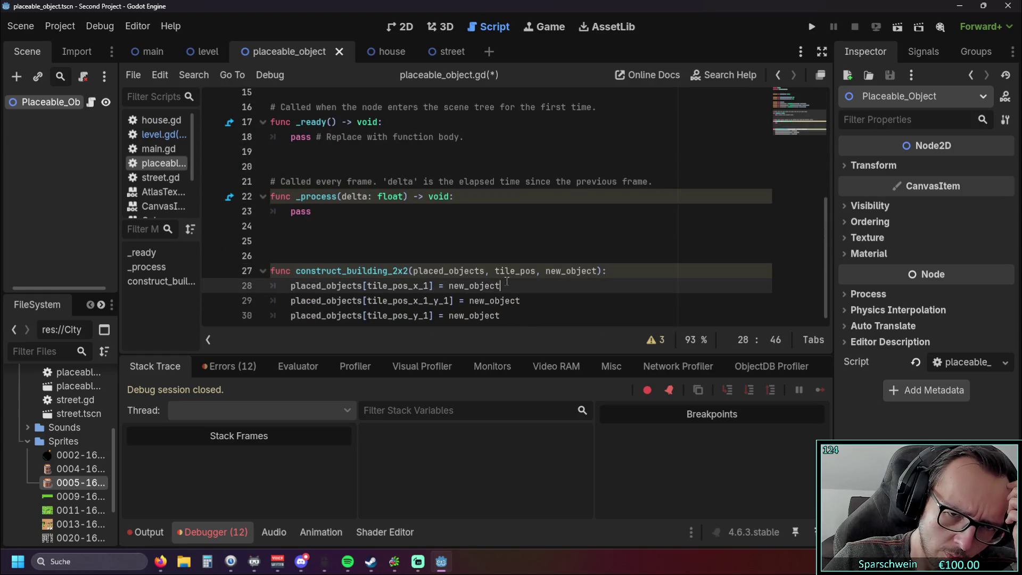
pyautogui.moveTo(497, 270); pyautogui.dragTo(536, 273)
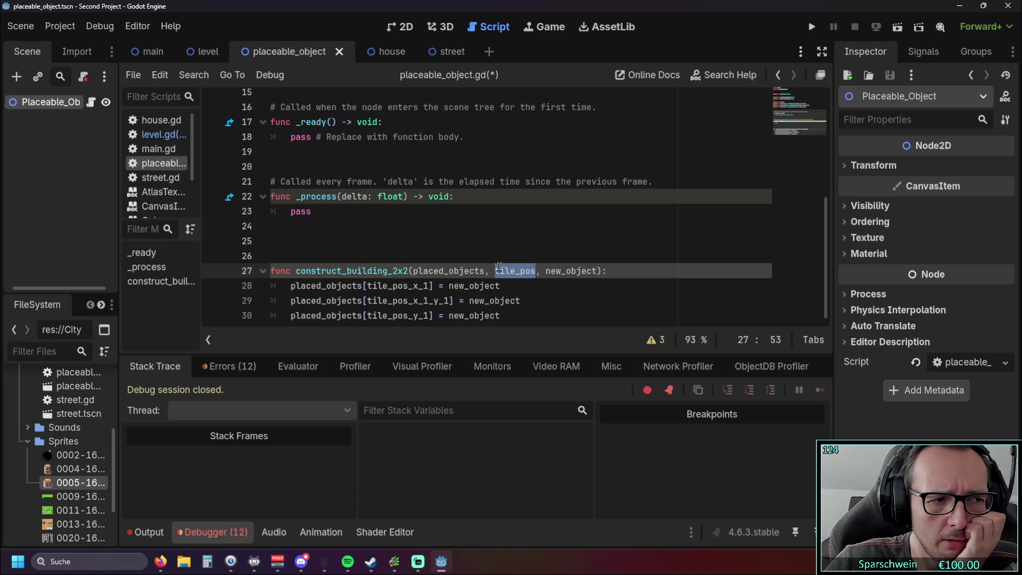
pyautogui.click(509, 299)
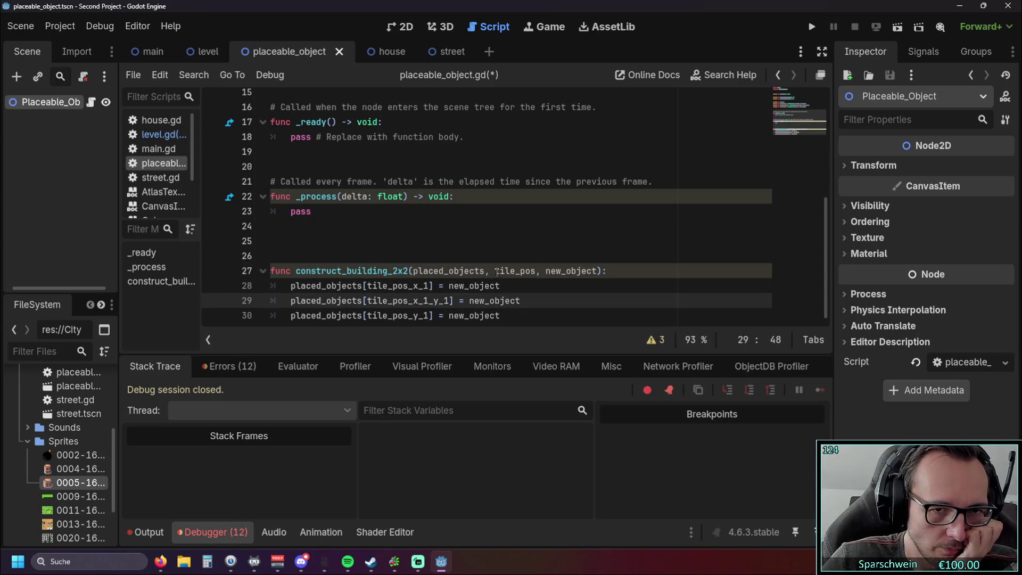
pyautogui.moveTo(296, 270); pyautogui.dragTo(406, 271)
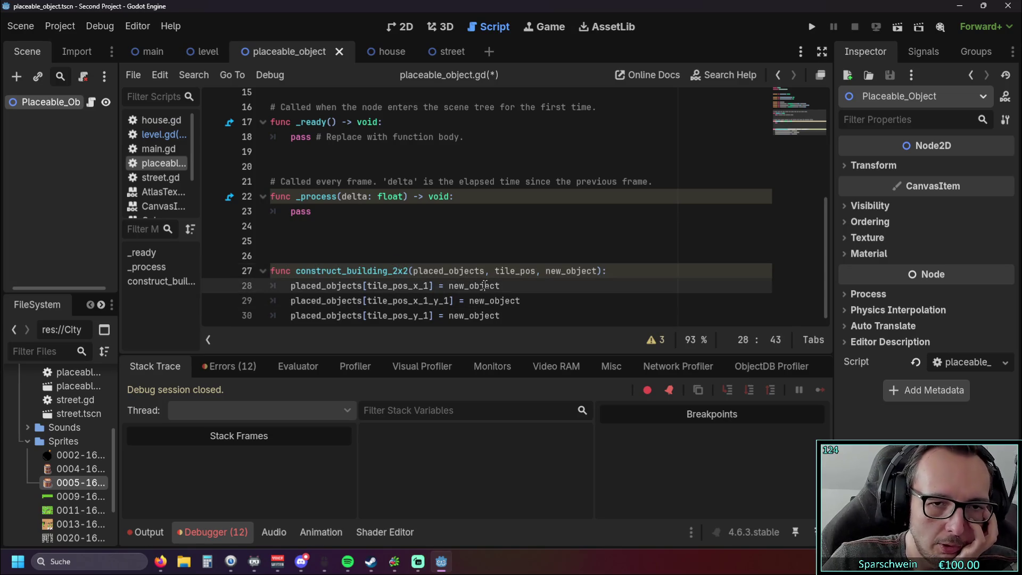
pyautogui.doubleClick(511, 271)
pyautogui.click(536, 289)
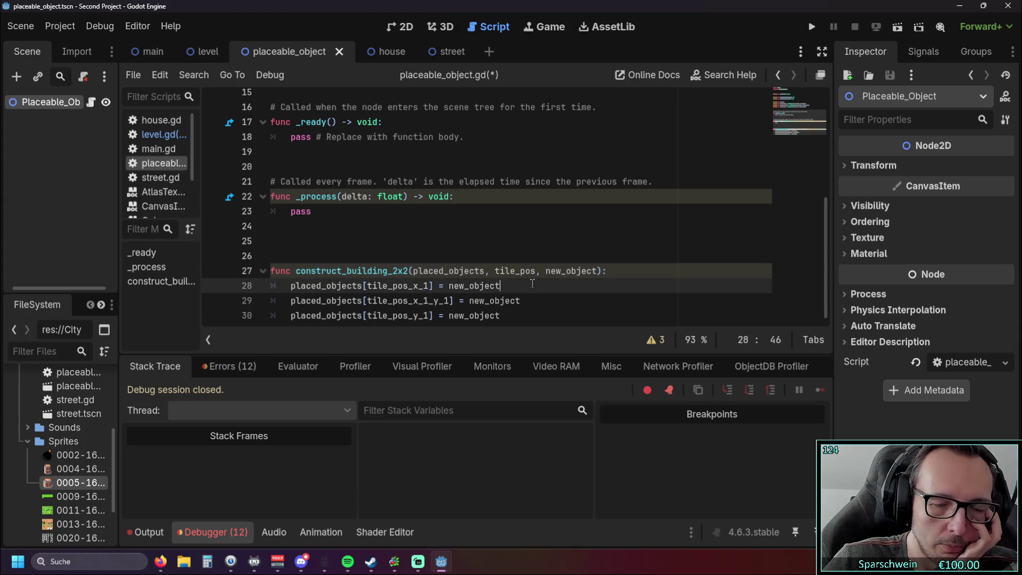
pyautogui.click(160, 134)
pyautogui.scroll(4, 378, 213)
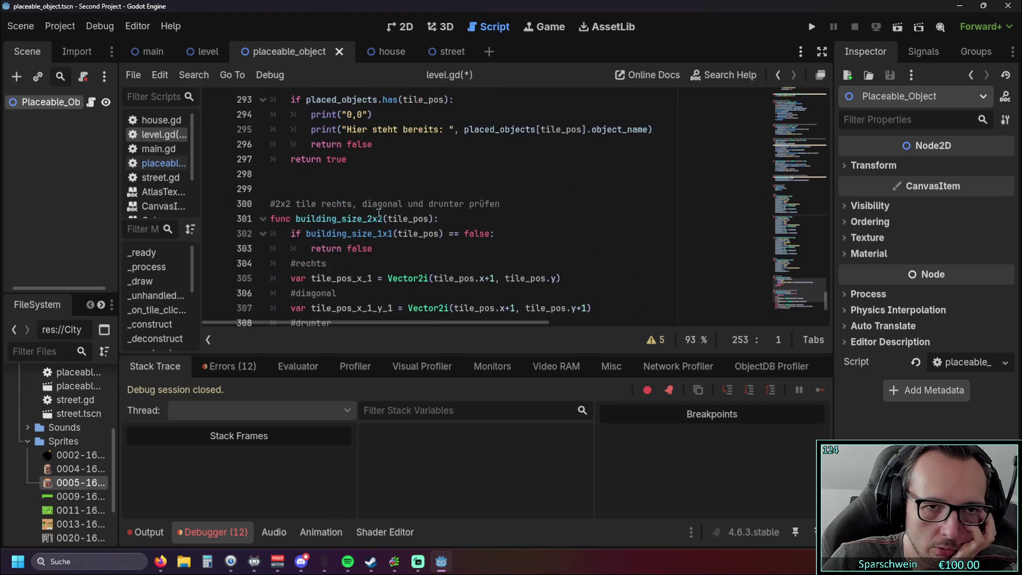
pyautogui.scroll(5, 403, 213)
pyautogui.scroll(-2, 403, 213)
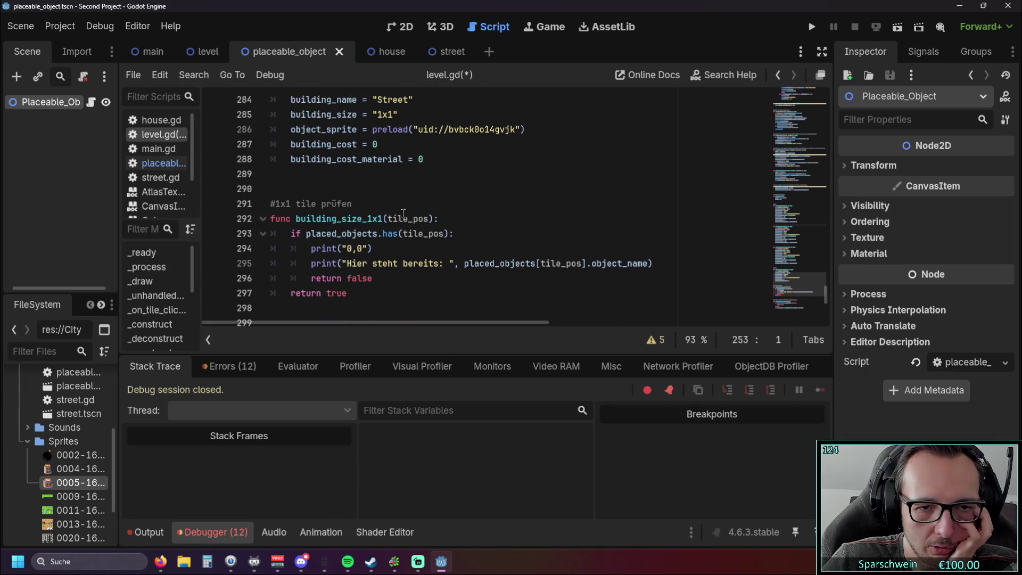
pyautogui.scroll(4, 402, 213)
pyautogui.scroll(-4, 402, 215)
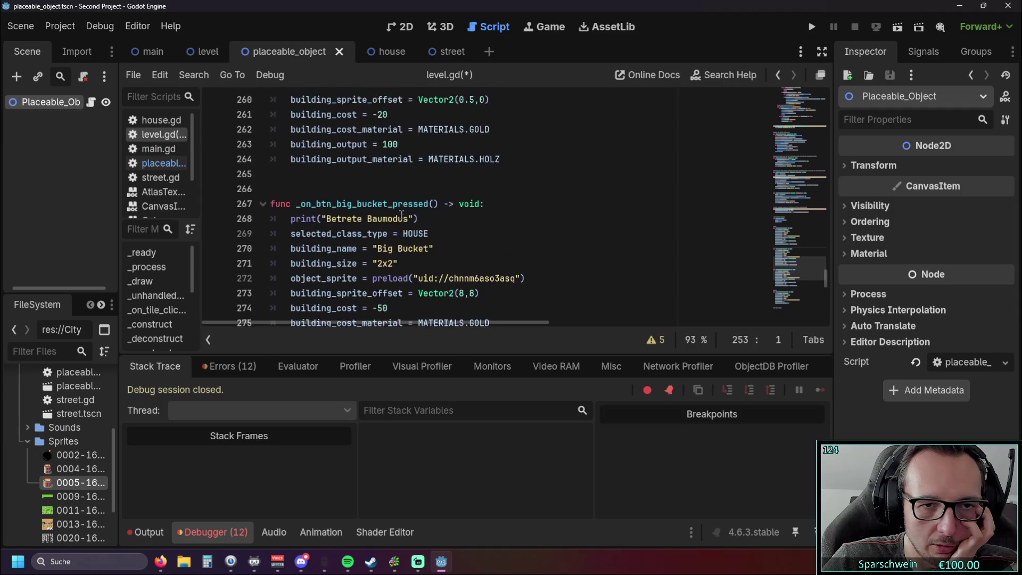
pyautogui.moveTo(387, 218); pyautogui.dragTo(398, 218)
pyautogui.doubleClick(413, 218)
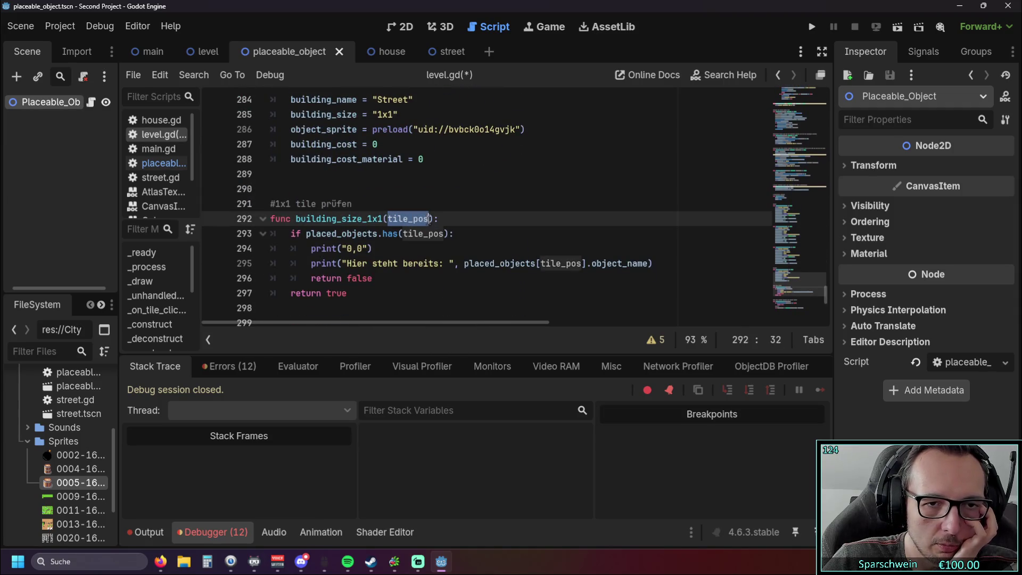
pyautogui.click(463, 218)
pyautogui.doubleClick(395, 218)
pyautogui.click(395, 219)
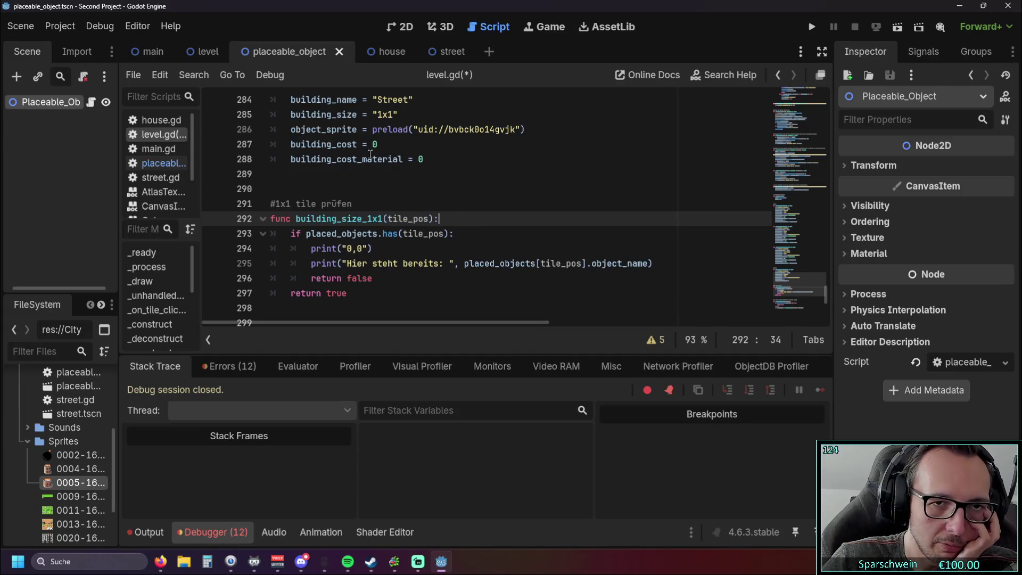
pyautogui.click(160, 163)
pyautogui.scroll(5, 344, 176)
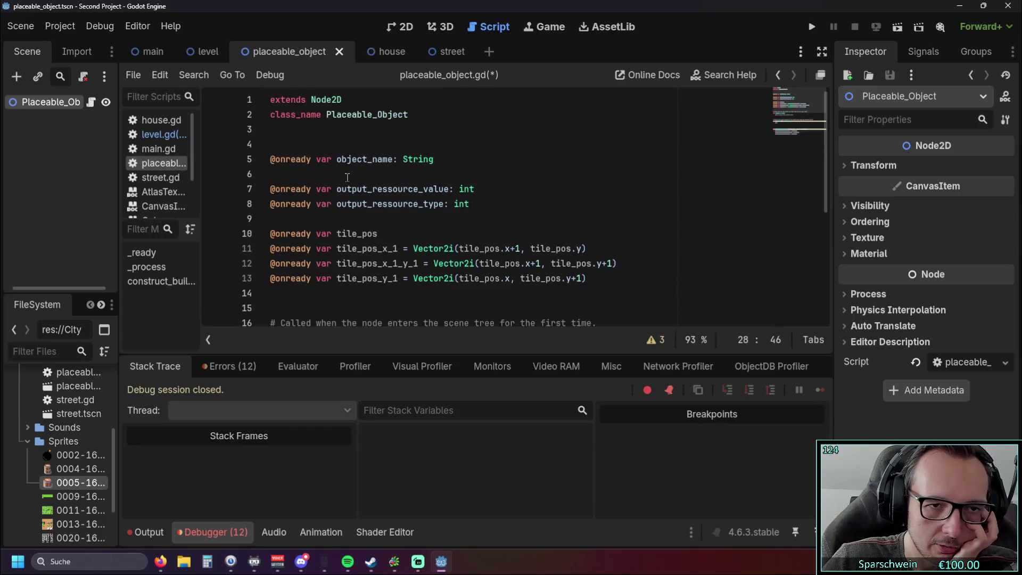
pyautogui.moveTo(379, 233); pyautogui.dragTo(270, 233)
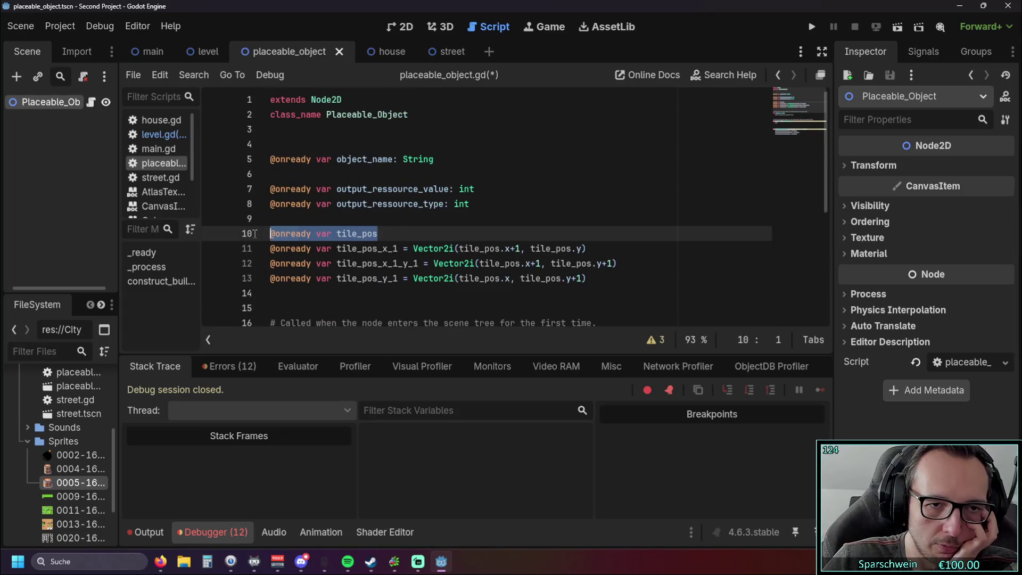
pyautogui.click(394, 230)
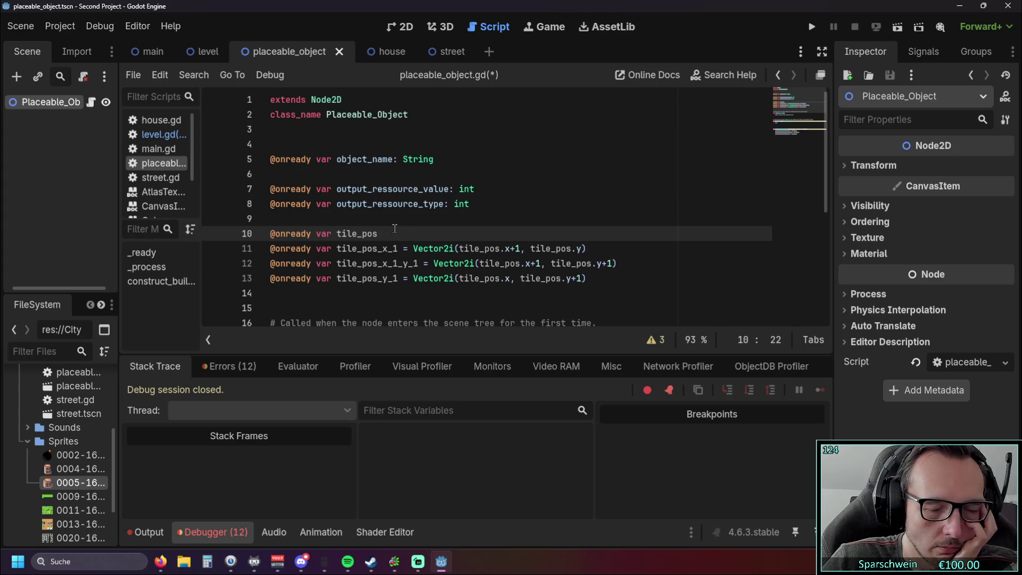
pyautogui.scroll(-1, 395, 229)
pyautogui.hotkey('ctrl', 'shift', 'Left')
pyautogui.hotkey('ctrl', 'shift', 'Left')
pyautogui.hotkey('ctrl', 'shift', 'Left')
pyautogui.moveTo(585, 234)
pyautogui.mouseDown()
pyautogui.moveTo(207, 215)
pyautogui.moveTo(207, 204)
pyautogui.mouseUp()
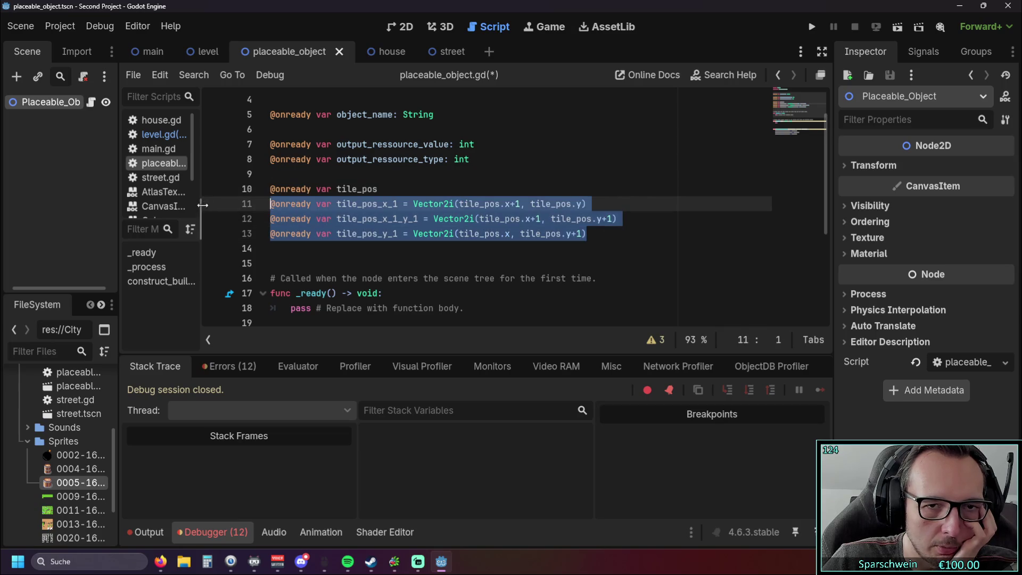
pyautogui.click(432, 247)
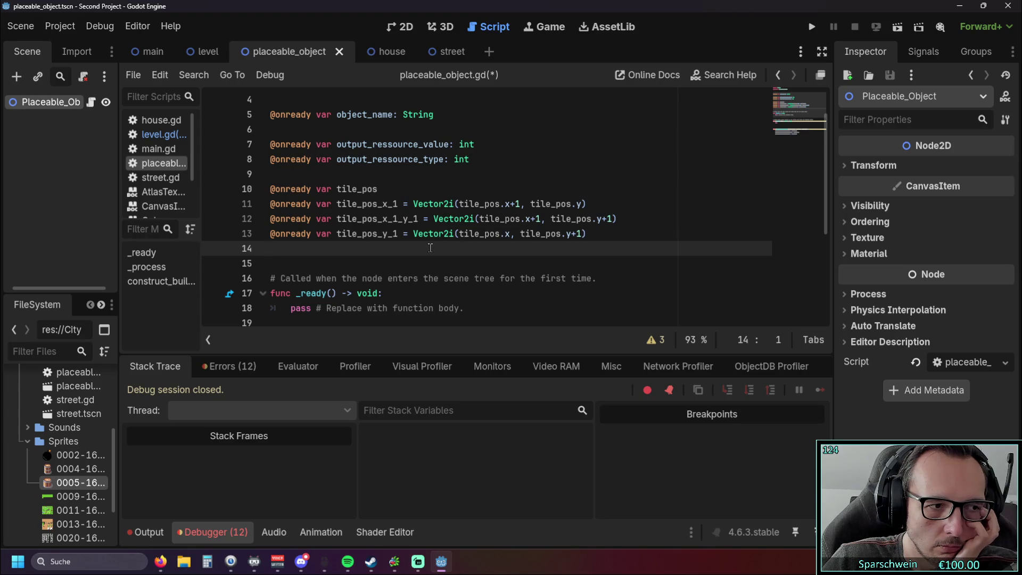
pyautogui.scroll(-4, 421, 242)
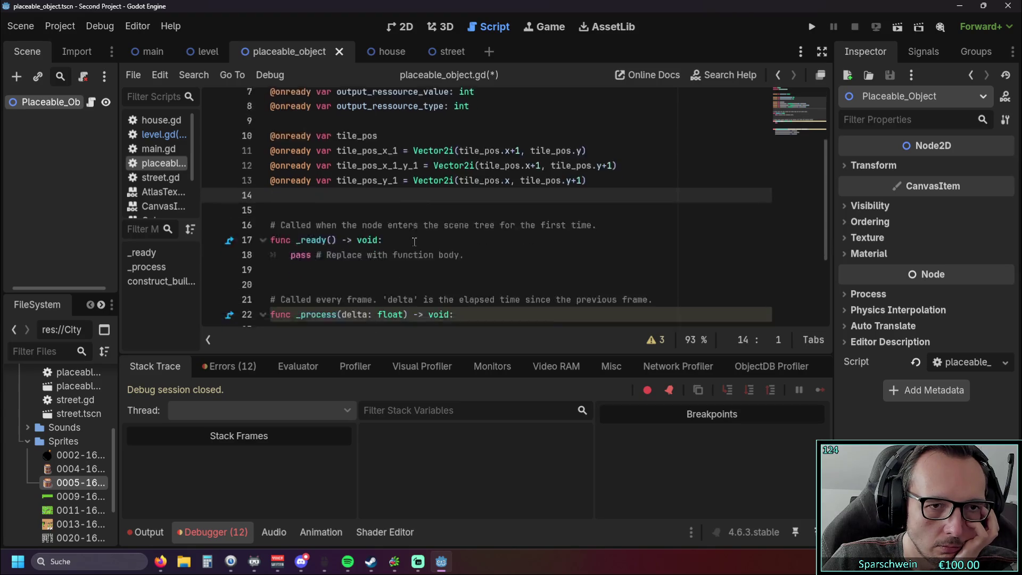
pyautogui.doubleClick(501, 270)
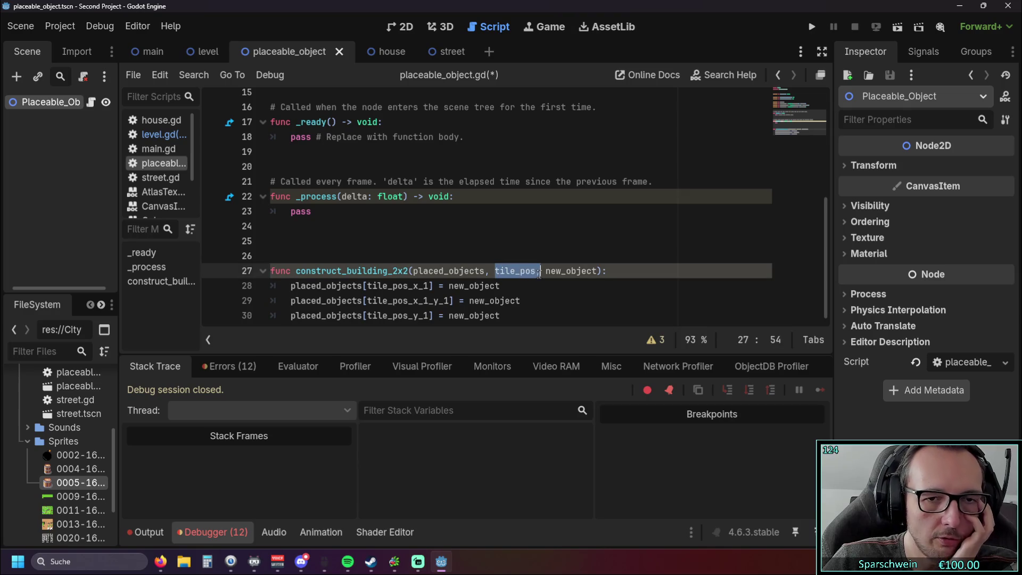
pyautogui.click(527, 288)
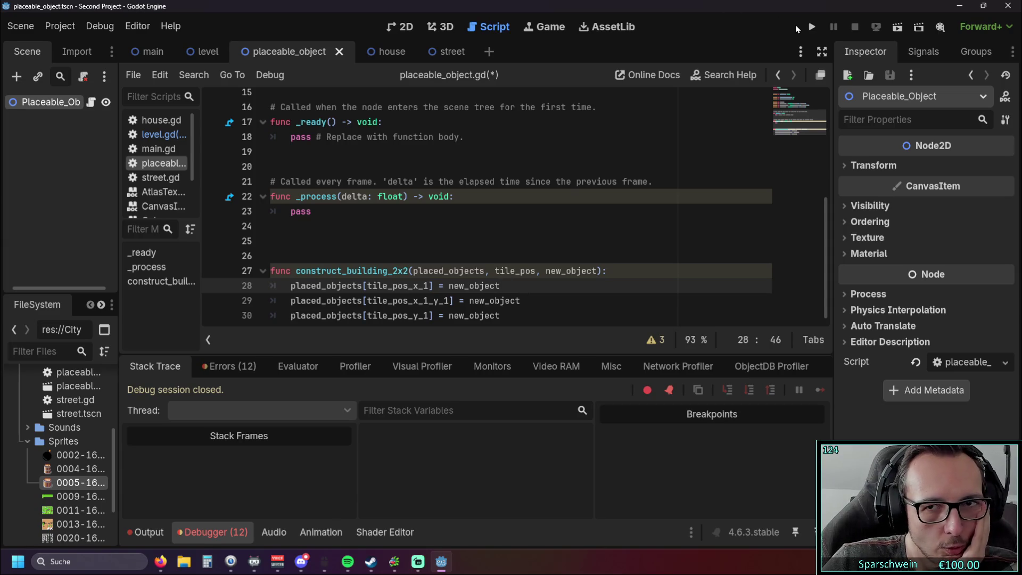
pyautogui.click(808, 28)
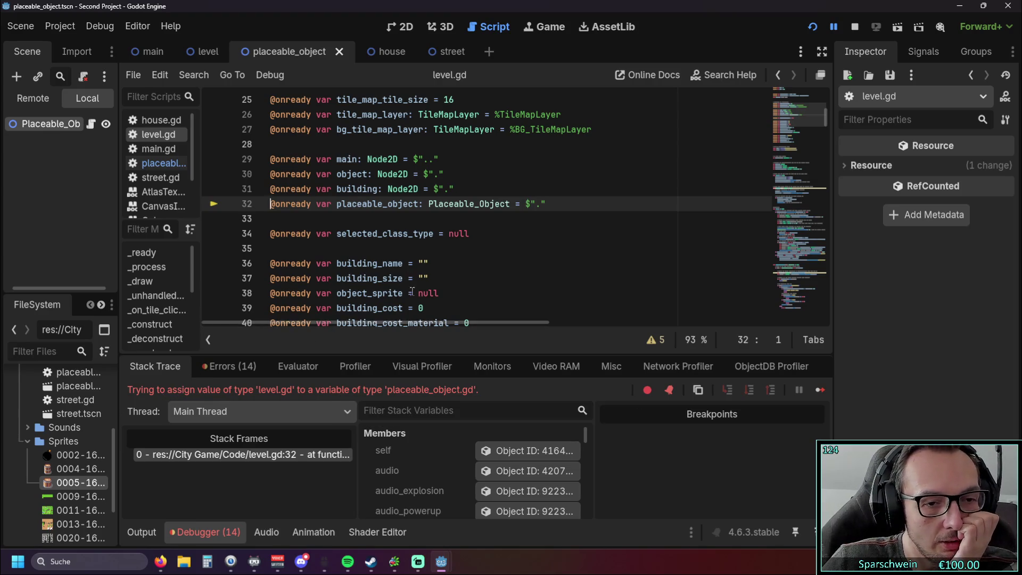
# Scroll up in level.gd to the placeable_object declaration on line 32.
pyautogui.scroll(1, 396, 273)
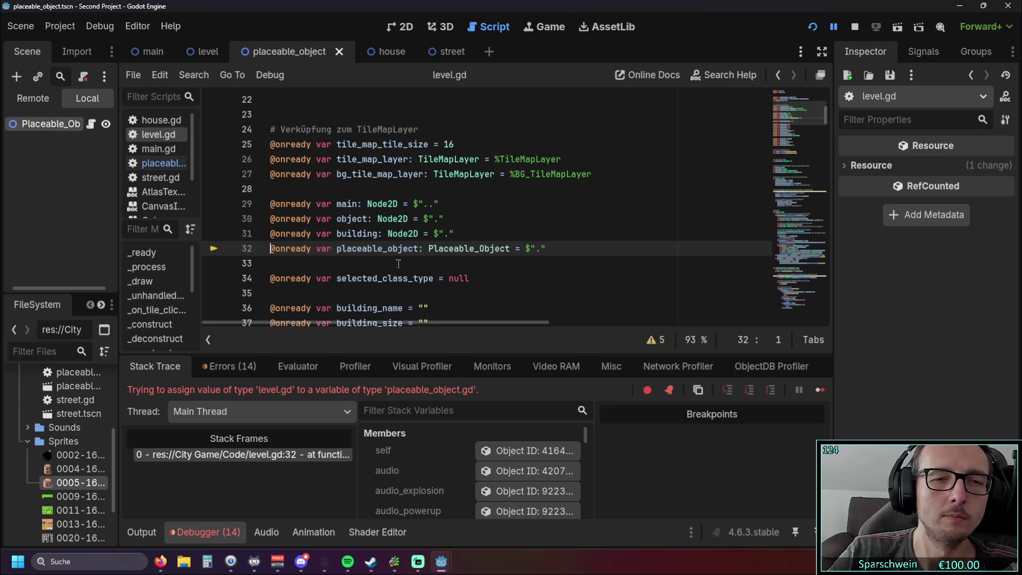
pyautogui.scroll(-1, 385, 203)
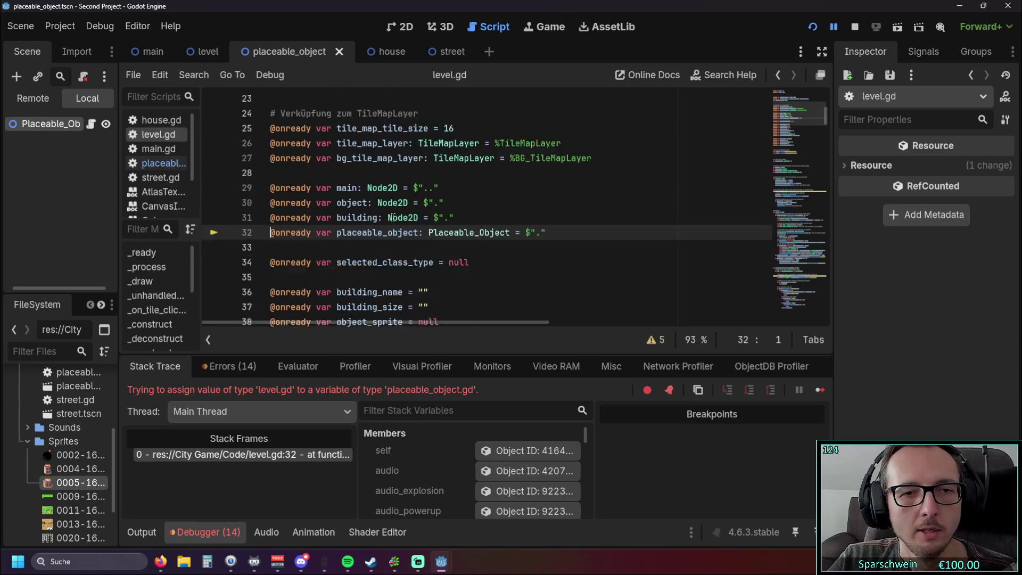
pyautogui.click(409, 215)
pyautogui.scroll(5, 421, 215)
pyautogui.scroll(1, 421, 215)
pyautogui.scroll(-6, 437, 215)
pyautogui.scroll(1, 464, 217)
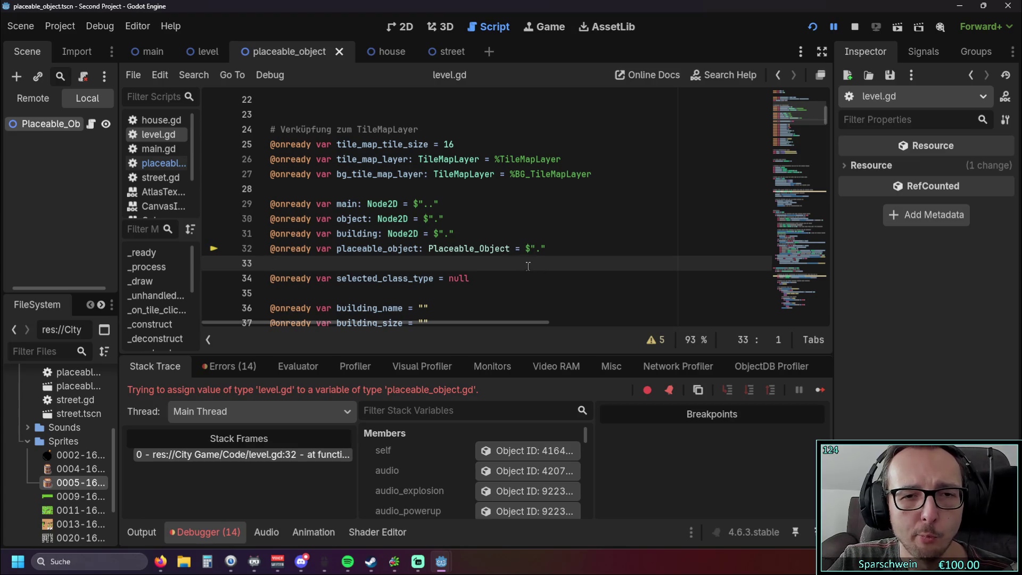
pyautogui.rightClick(49, 127)
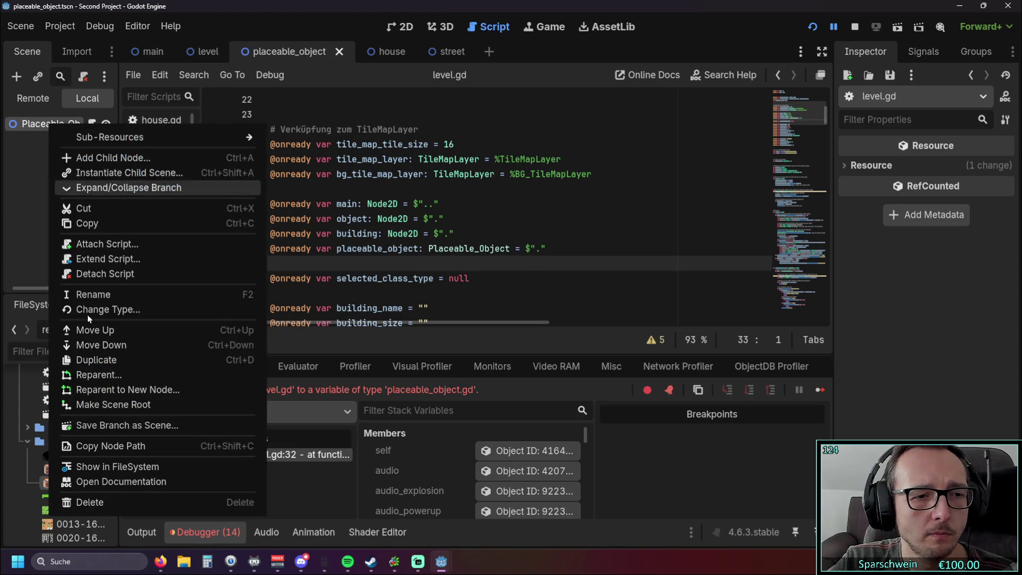
pyautogui.click(29, 227)
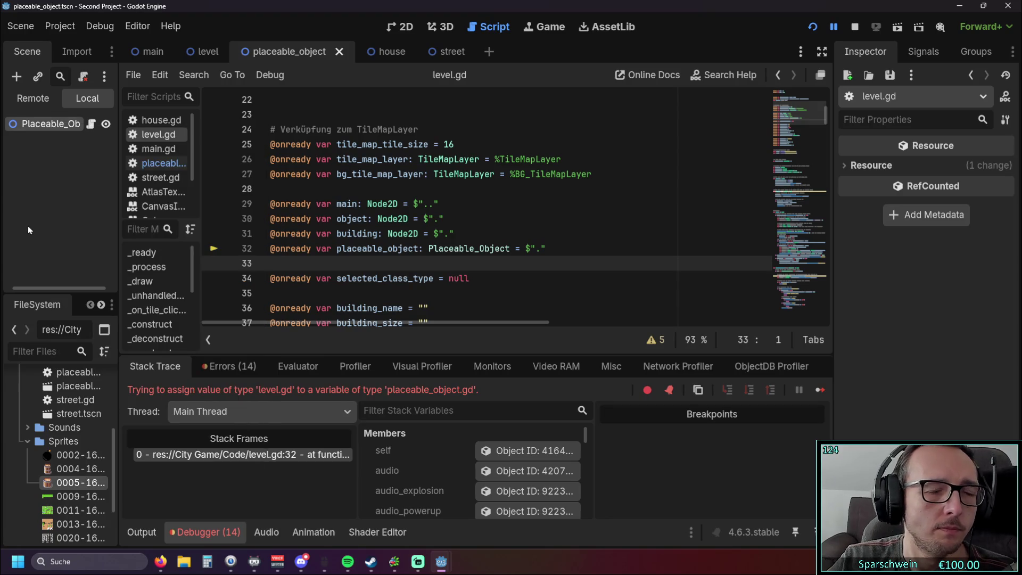